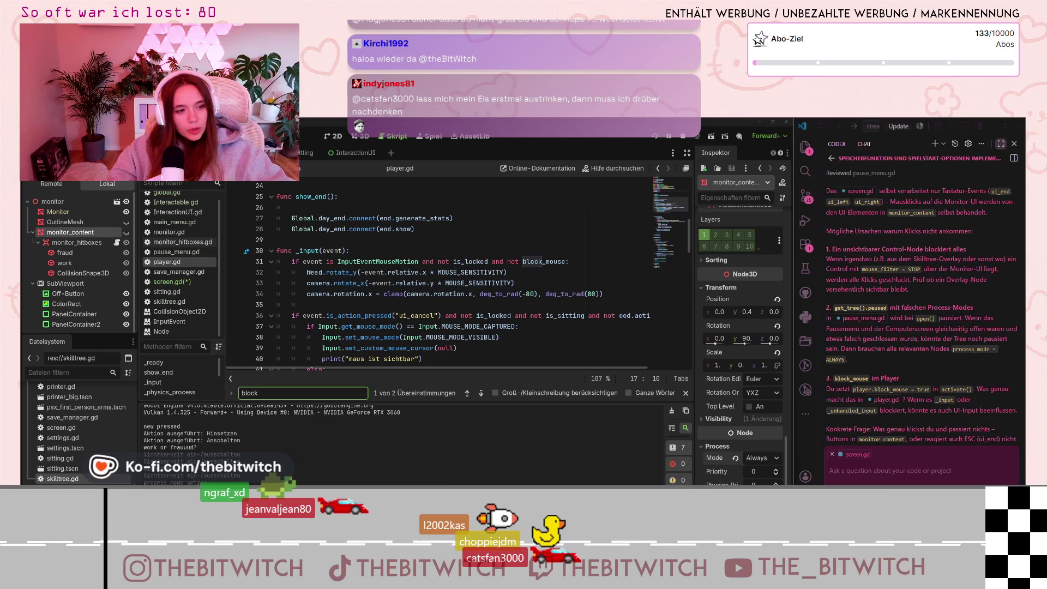
Review the camera-rotation lines in _input and step through the block search matches.
left_click_drag(307, 272, 343, 299)
left_click(445, 283)
scroll(474, 286, "down", 2)
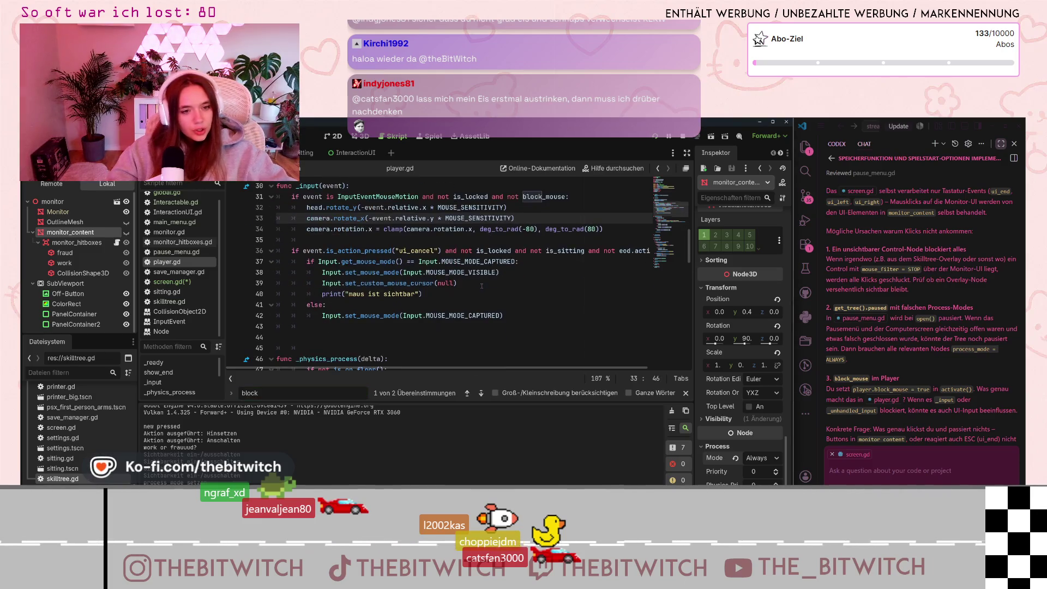
scroll(478, 283, "down", 3)
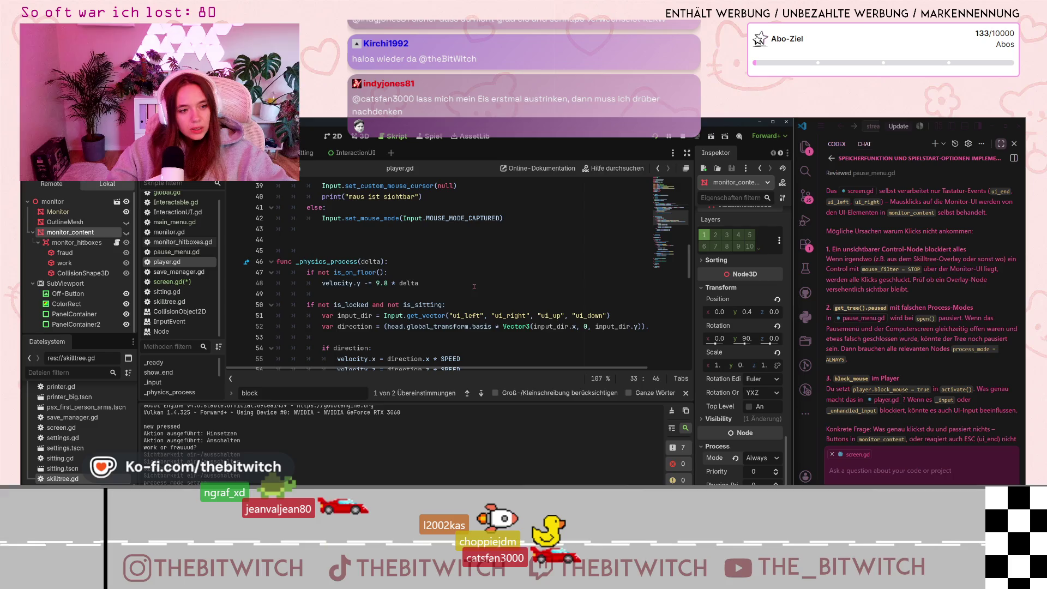
left_click(481, 392)
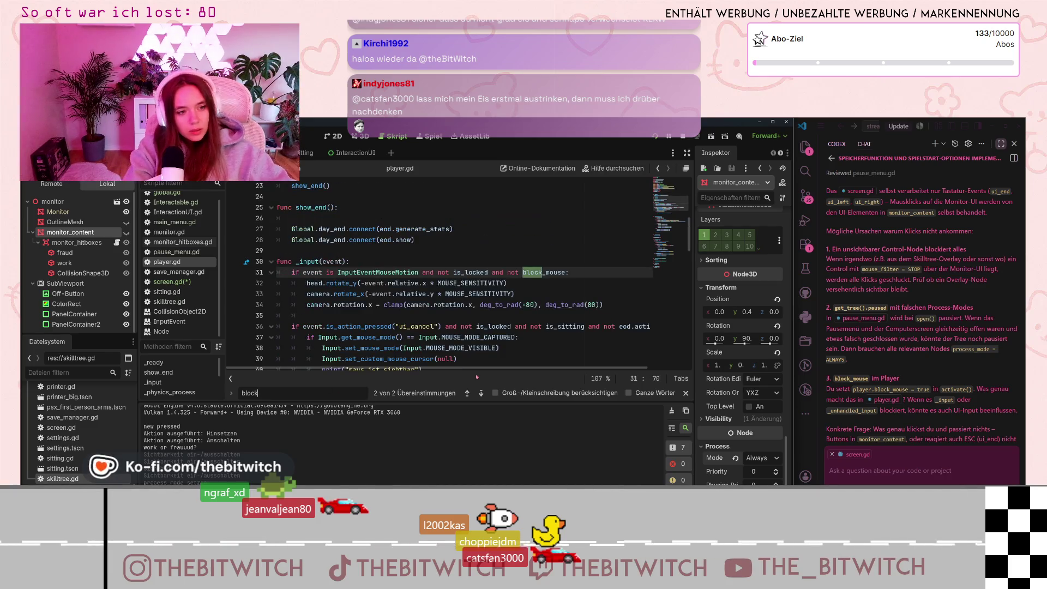
key("Return")
key("Return")
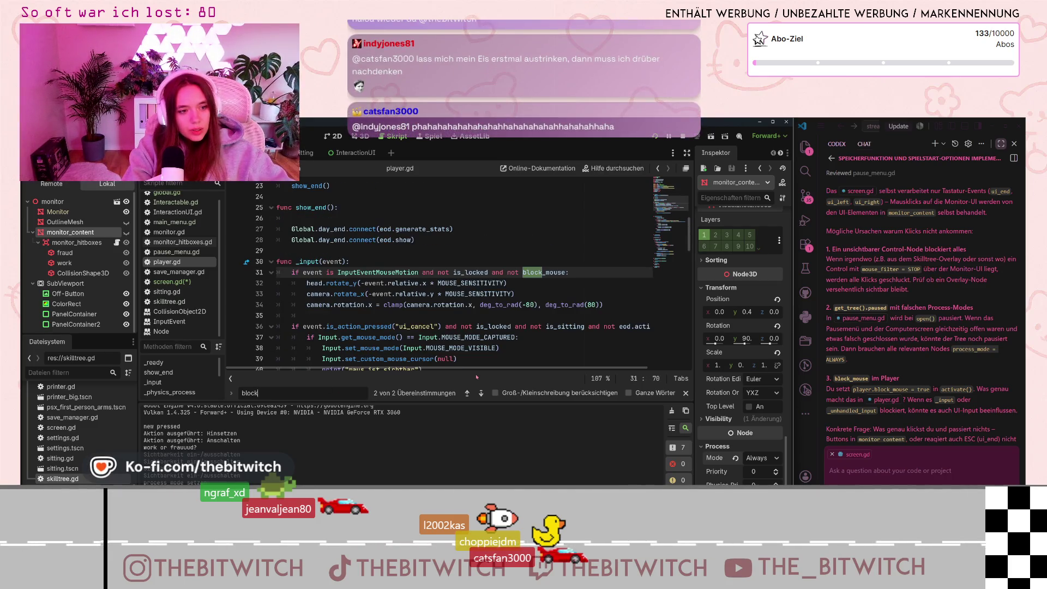
Read the chat's explanation of block_mouse.
scroll(900, 353, "down", 1)
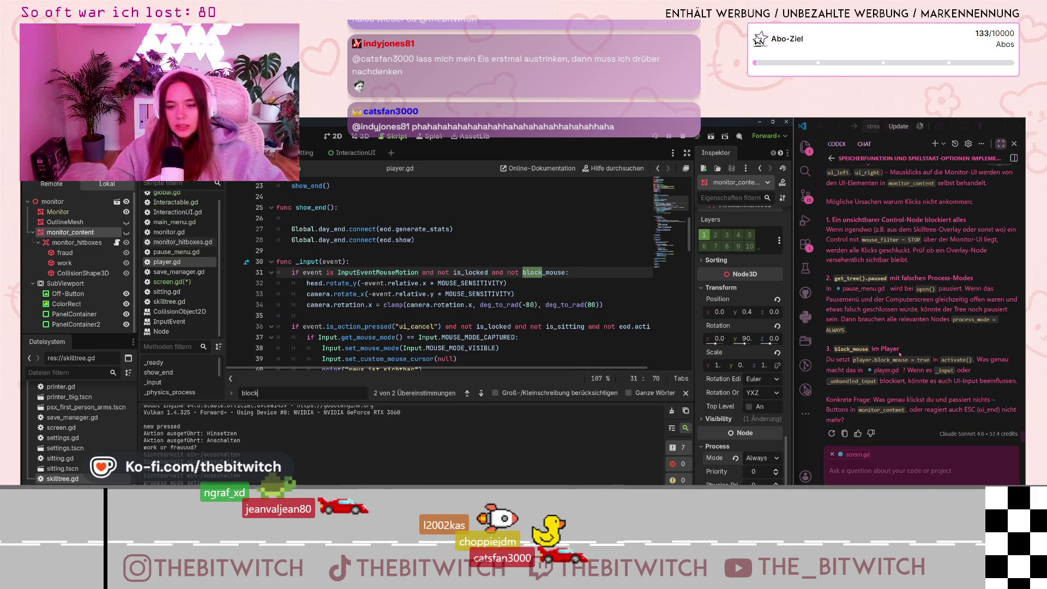
left_click_drag(900, 354, 919, 392)
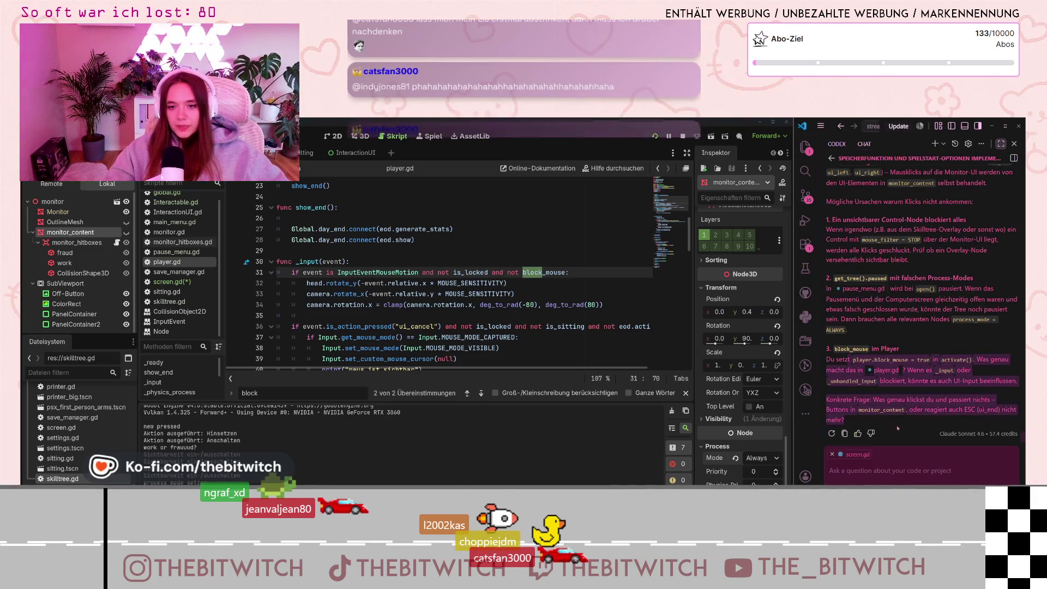
left_click(919, 392)
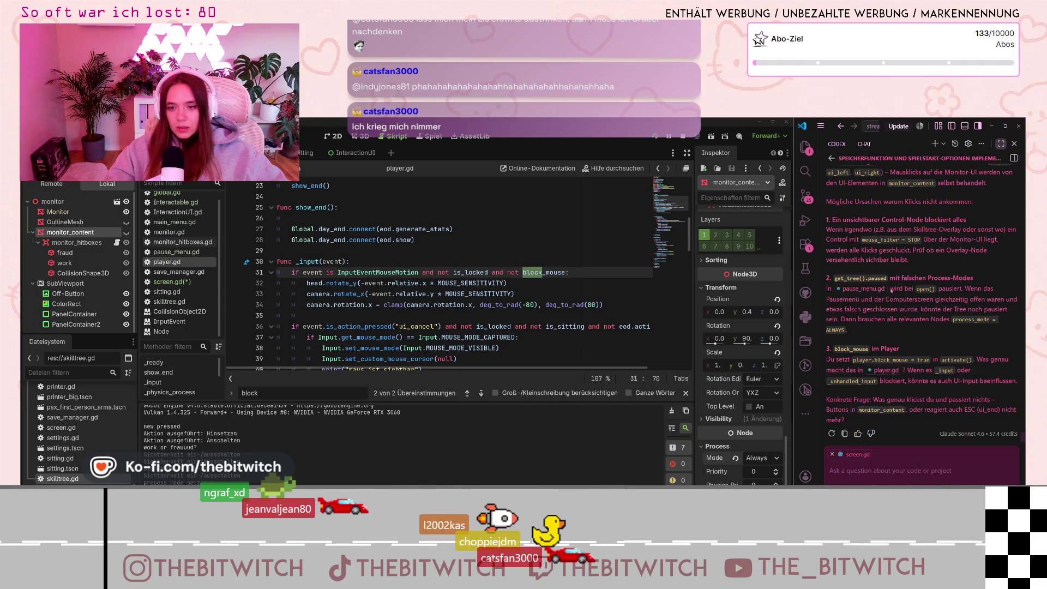
scroll(168, 269, "up", 1)
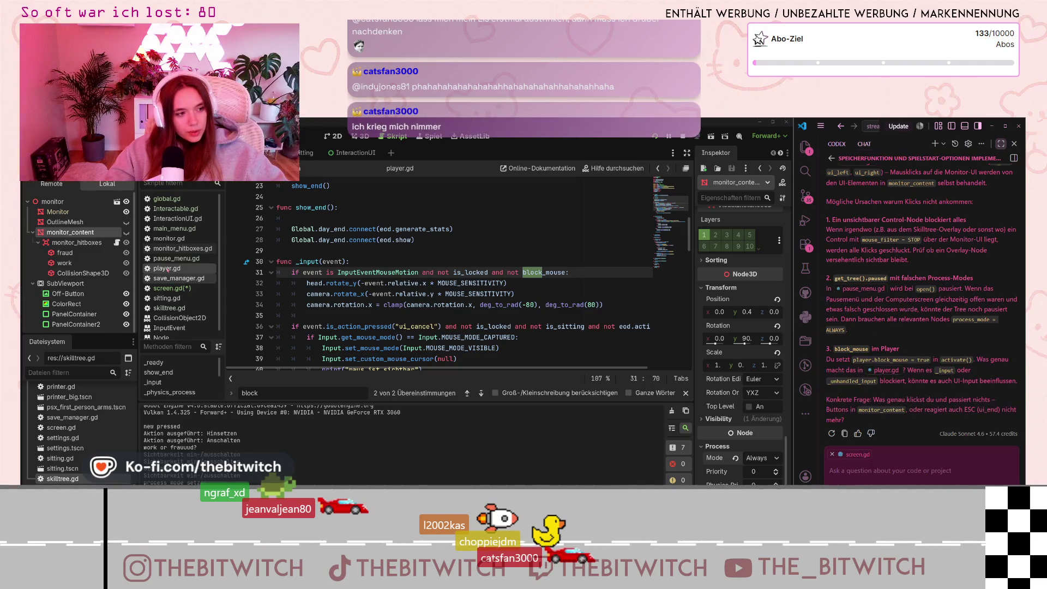
Open pause_menu.gd and scroll up to its open() and close() functions.
left_click(169, 258)
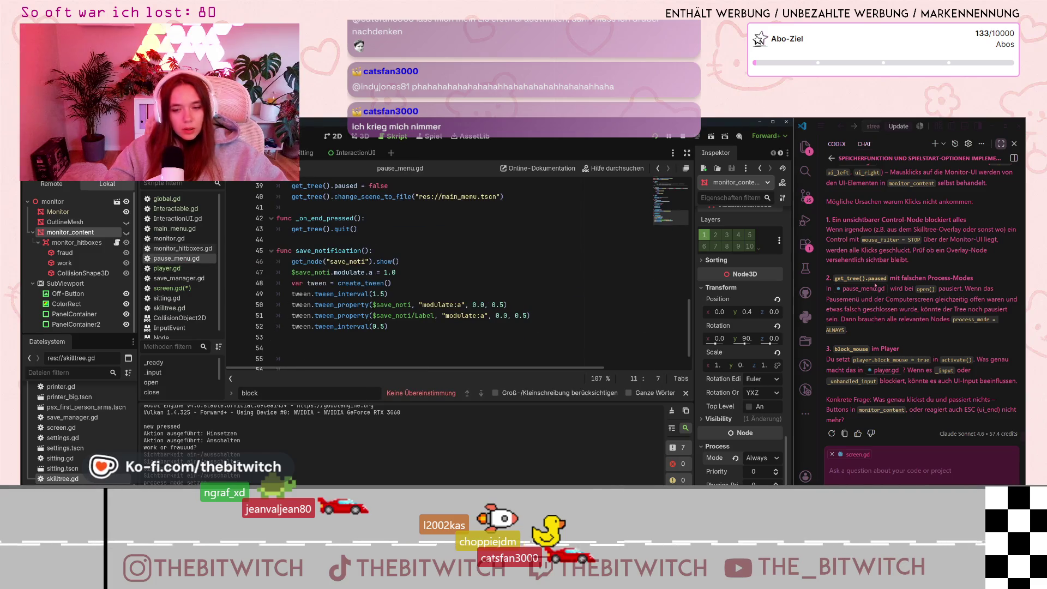
scroll(328, 266, "up", 5)
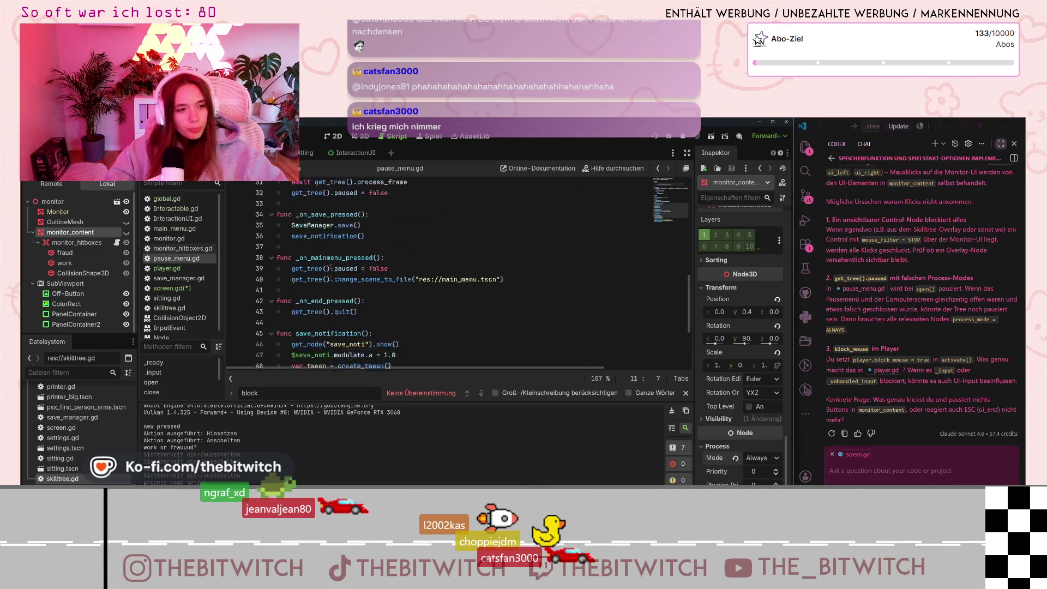
mouse_move(333, 264)
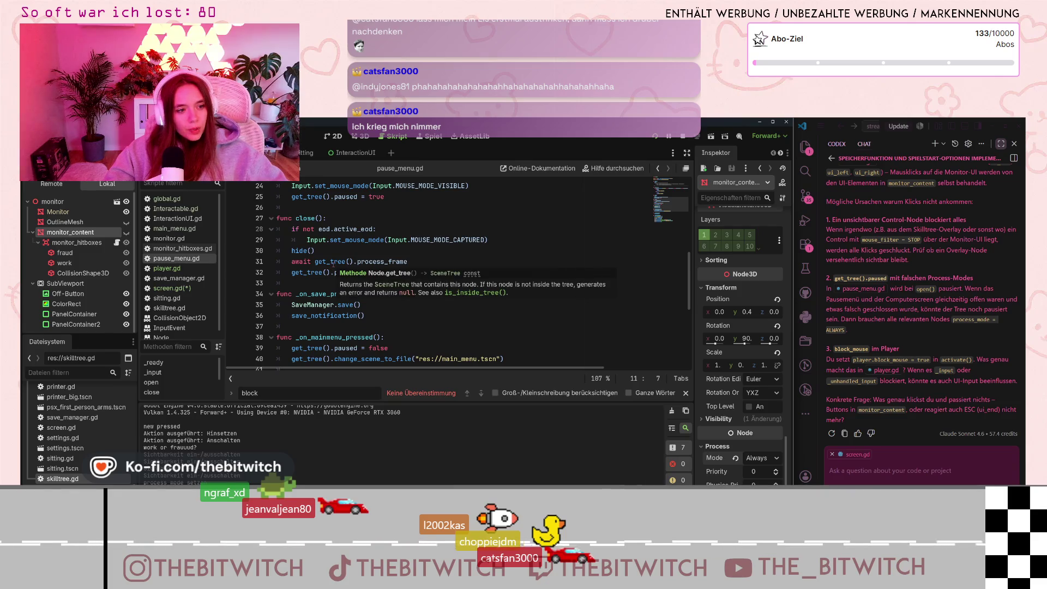
scroll(334, 264, "up", 3)
Highlight the get_tree().paused lines, including line 32's unpause, then focus the chat reply box.
left_click_drag(291, 295, 385, 295)
scroll(386, 293, "down", 1)
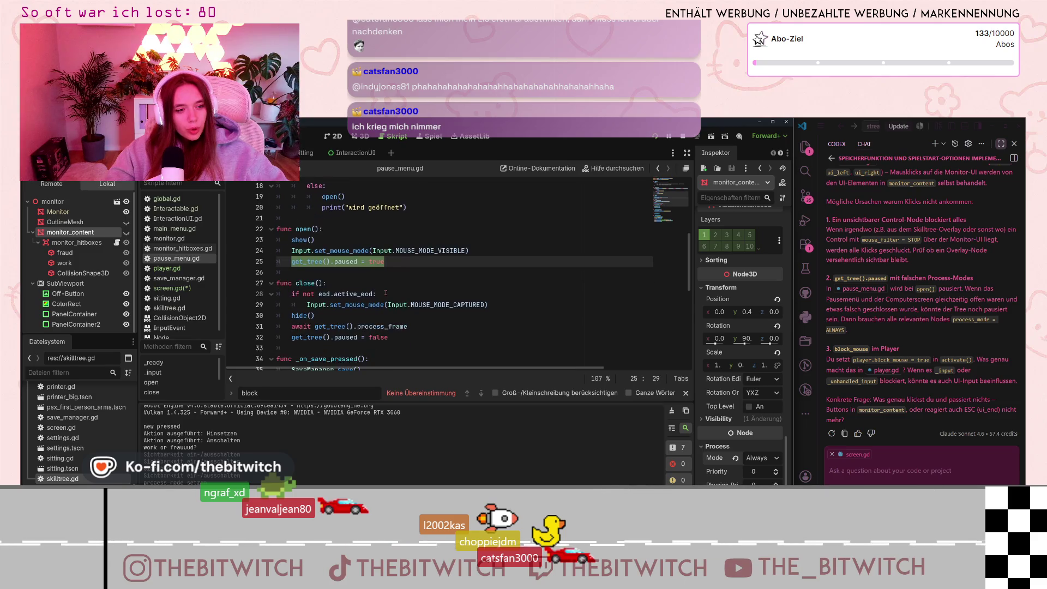
left_click_drag(291, 338, 391, 338)
left_click(423, 342)
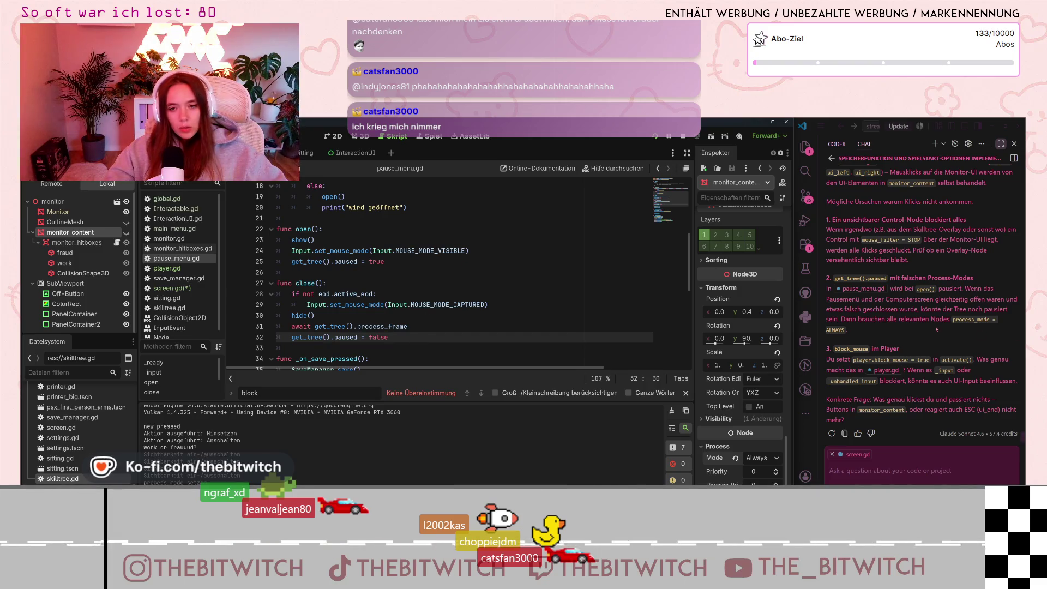
scroll(932, 270, "up", 1)
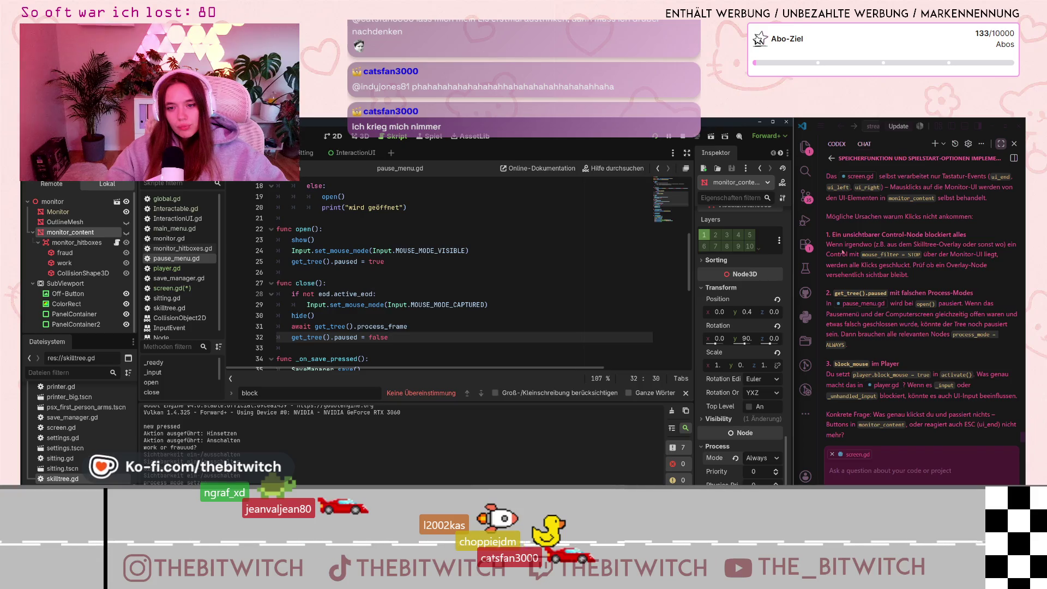
left_click(890, 469)
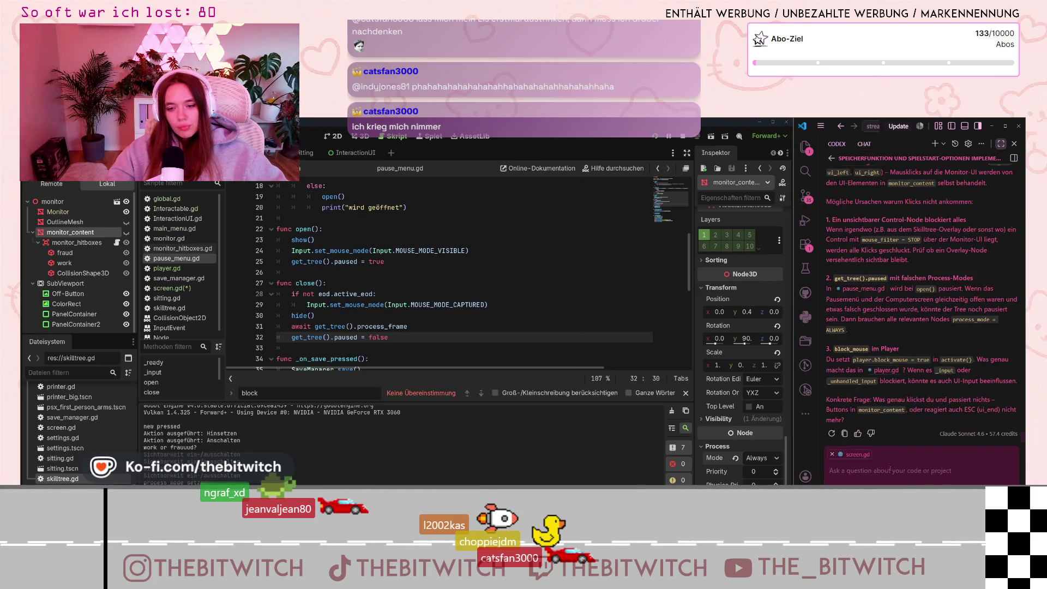
Reply in German that no option fits: clicks aren't accepted and monitor_hitboxes.gd prints nothing.
type("keine dieser optionen ist es. Es we")
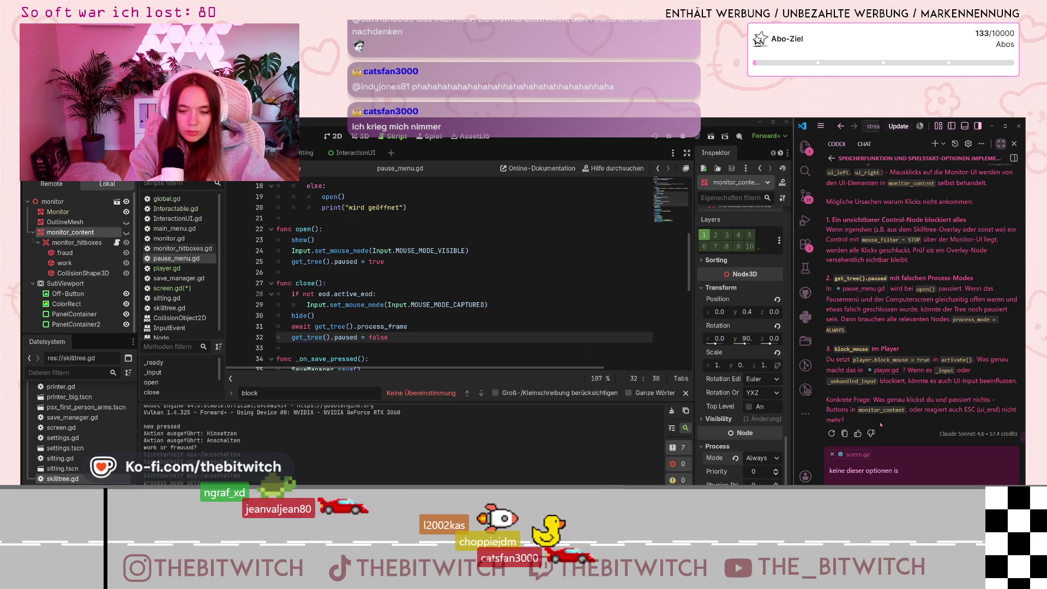
type("rden nur klicks nicht")
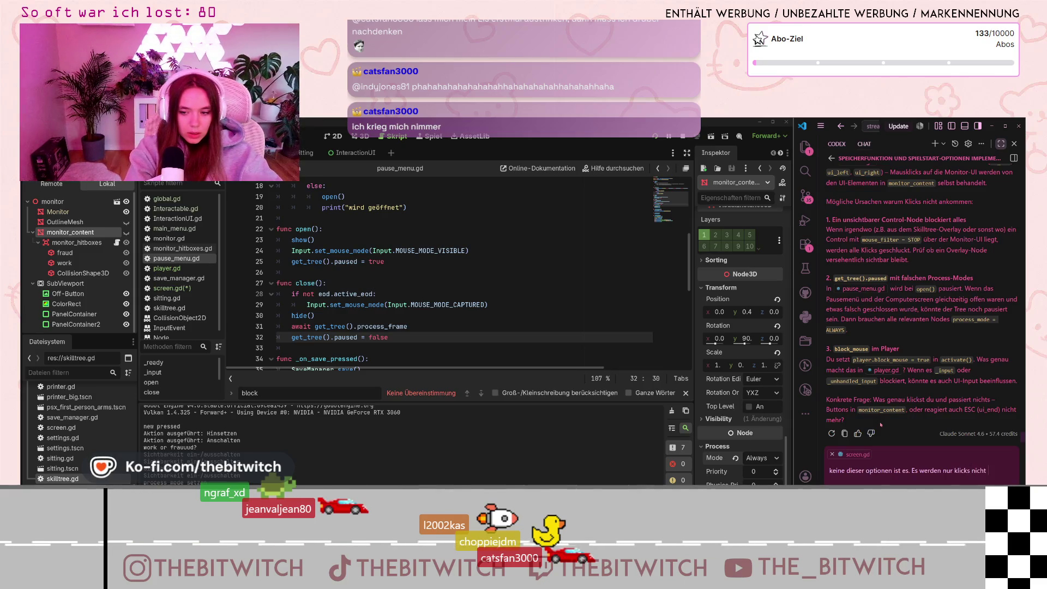
type(" akzeptiert.")
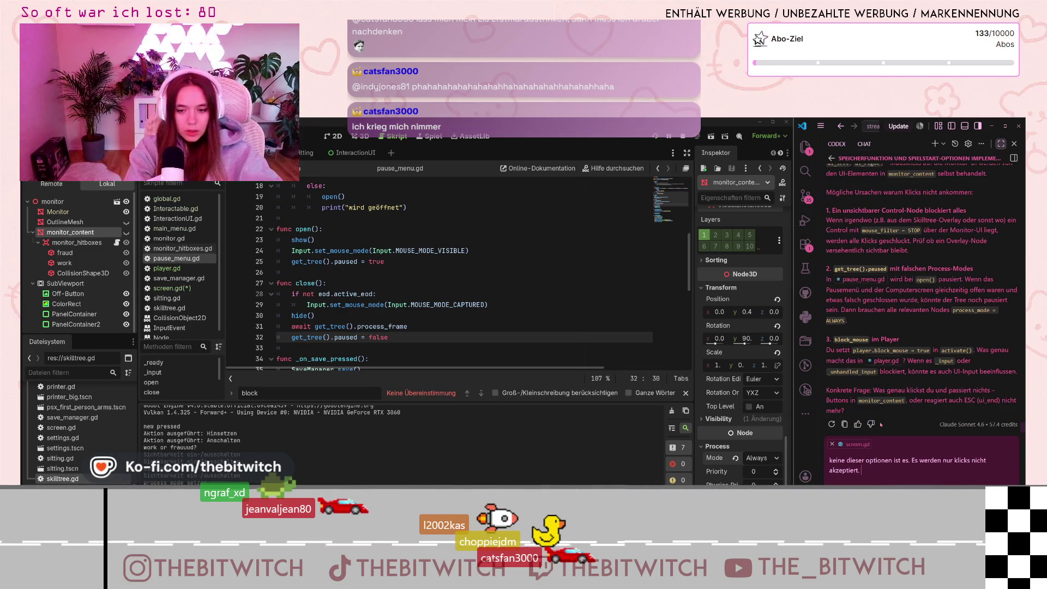
type(" eigentlich sollte")
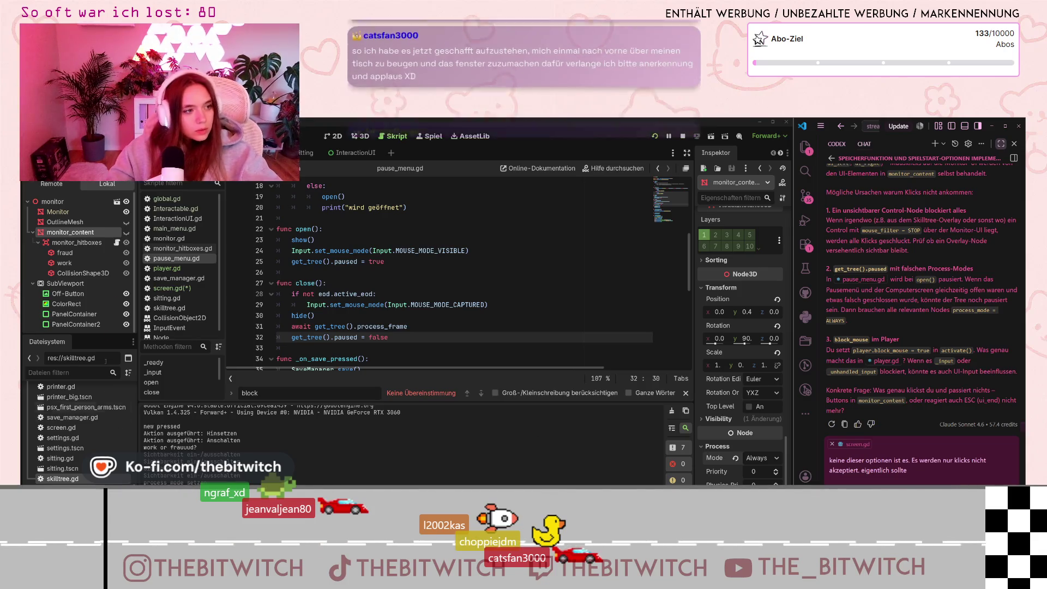
left_click(190, 251)
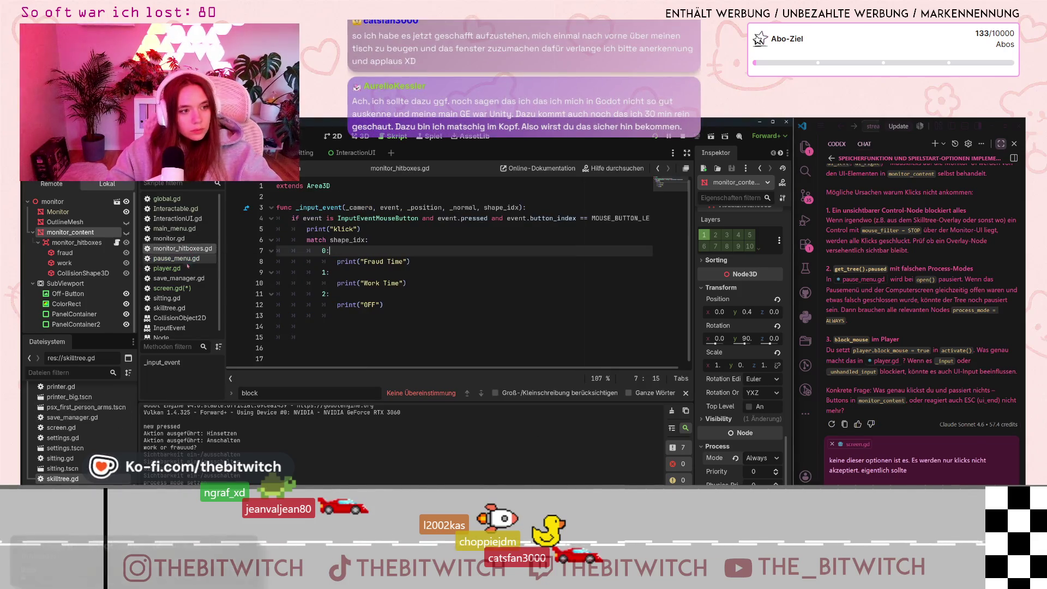
right_click(170, 253)
left_click(166, 251)
type("monitor_hitboxe")
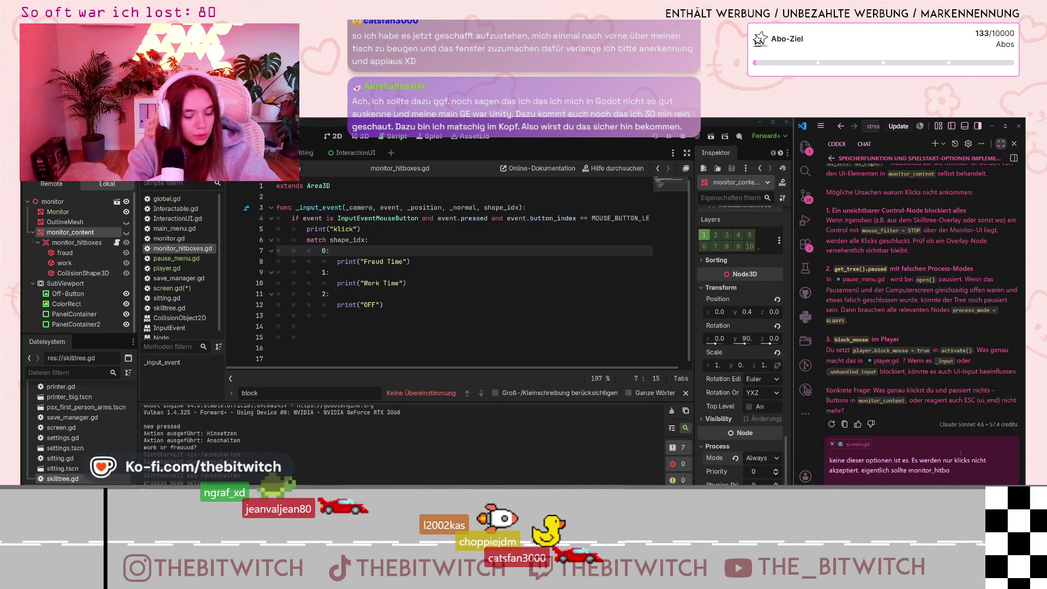
type("s.d")
key("BackSpace")
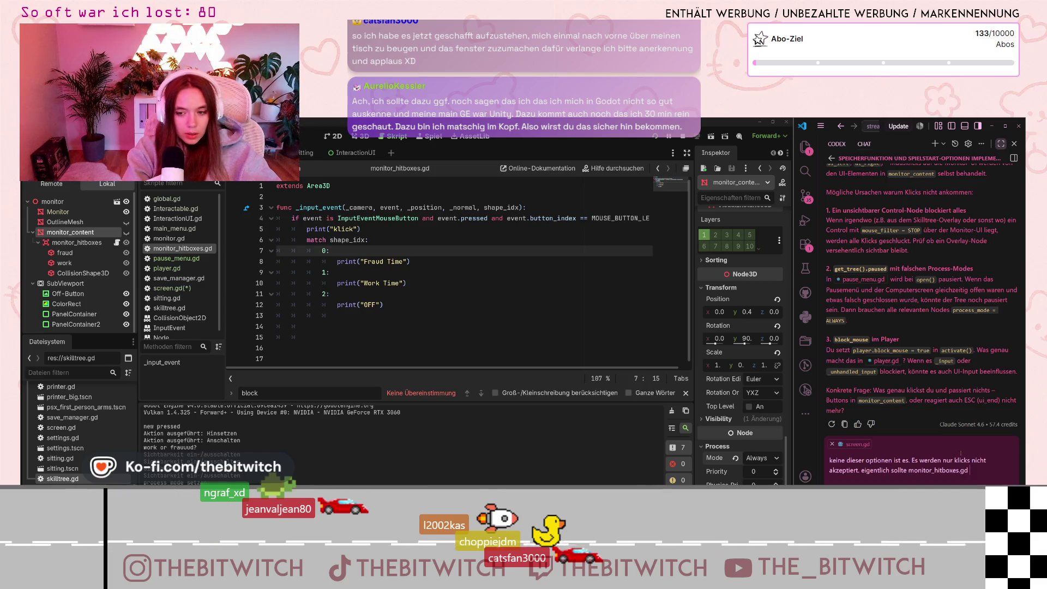
type("iggert werden ")
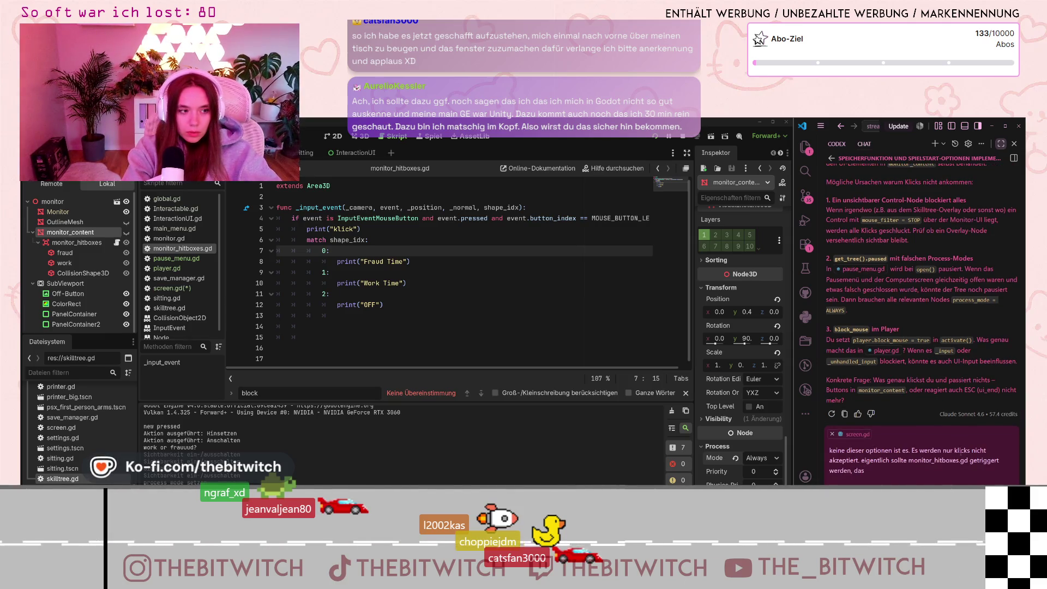
type("und damit etwas ausgeprinte")
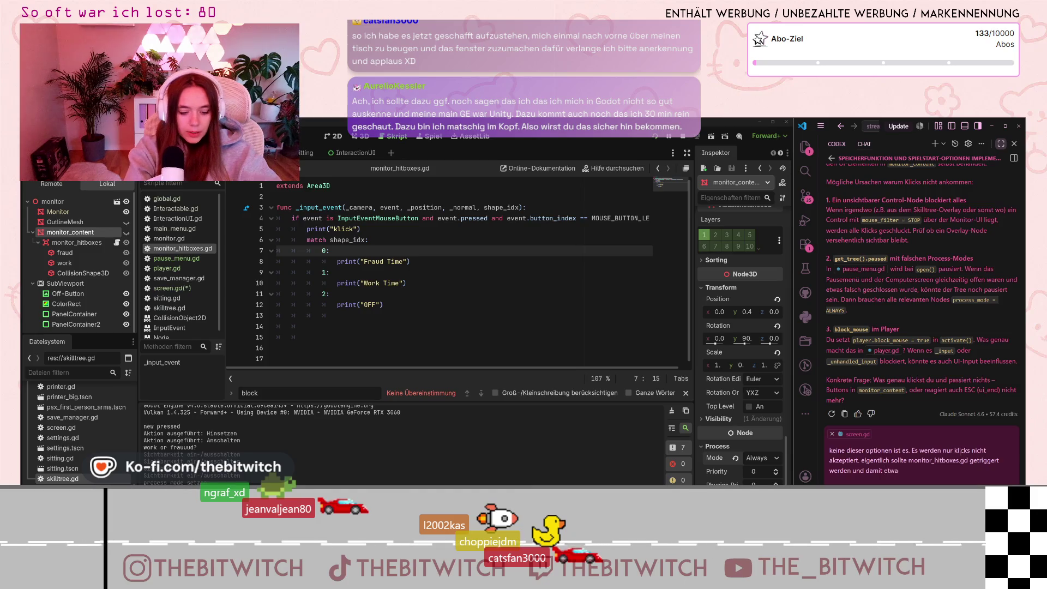
type("d, aber das tut ")
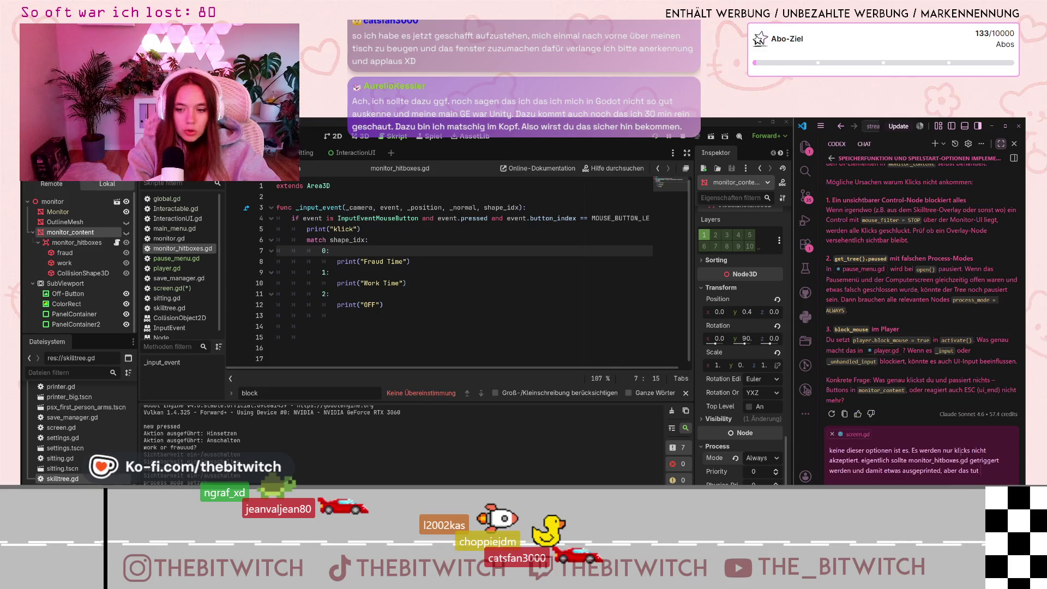
type("es nicht")
key("Return")
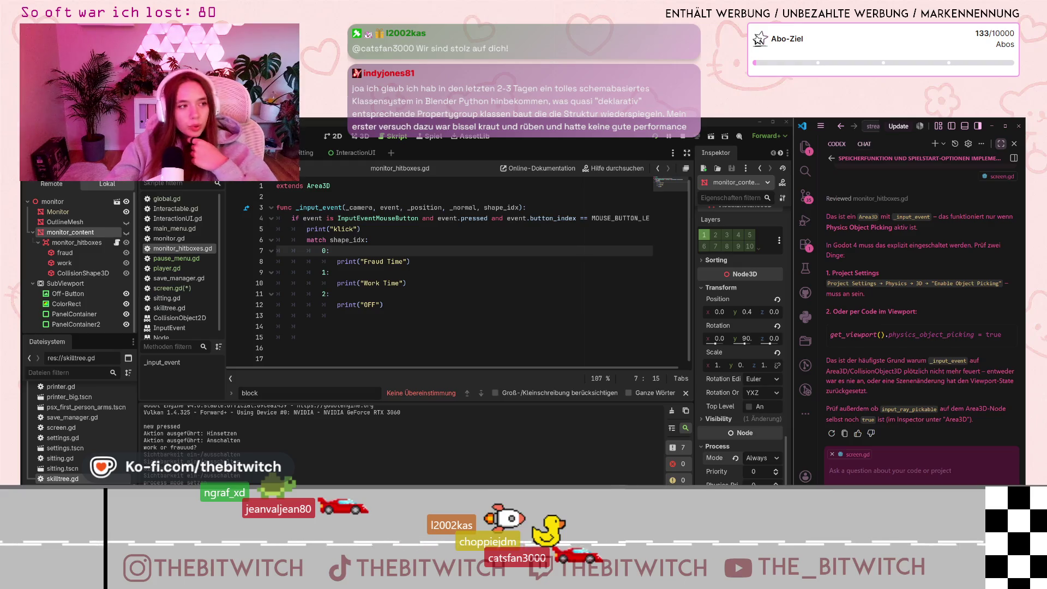
Open Project Settings on Physics > 3D and view the available physics engines.
left_click(61, 135)
left_click(76, 168)
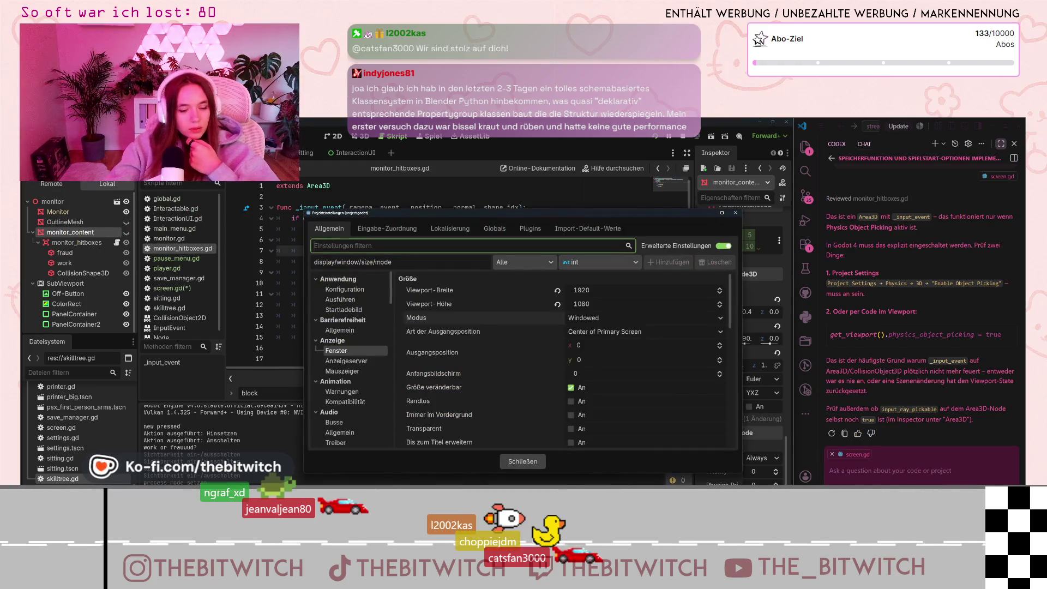
scroll(344, 371, "down", 5)
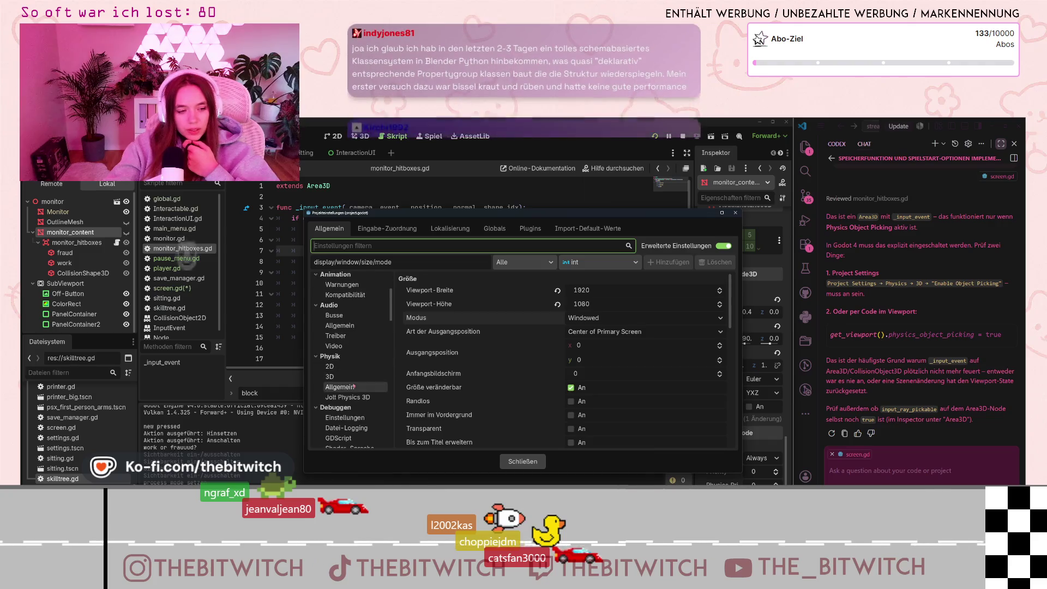
left_click(332, 377)
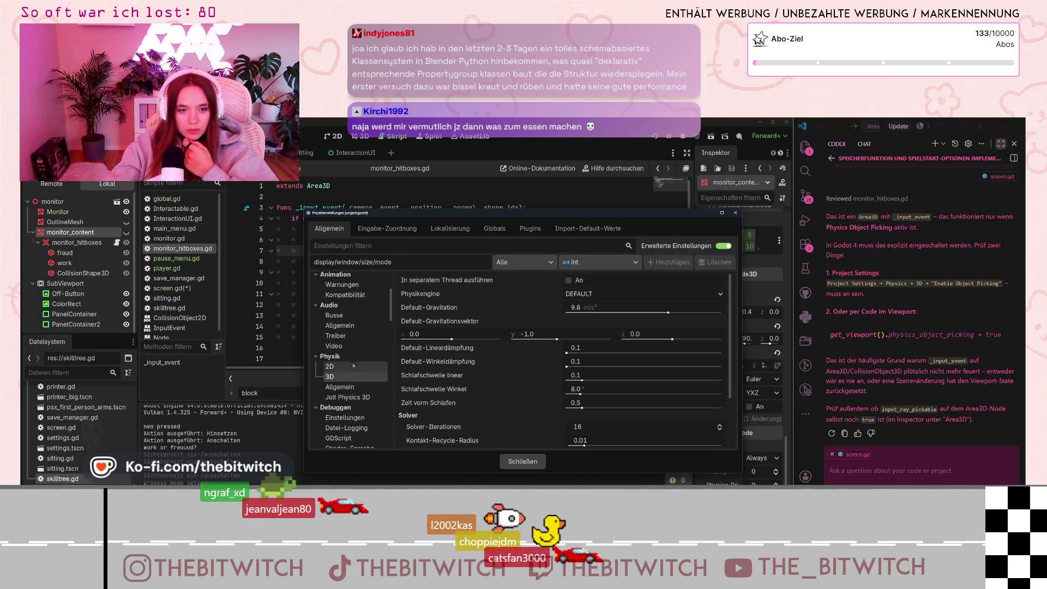
mouse_move(464, 293)
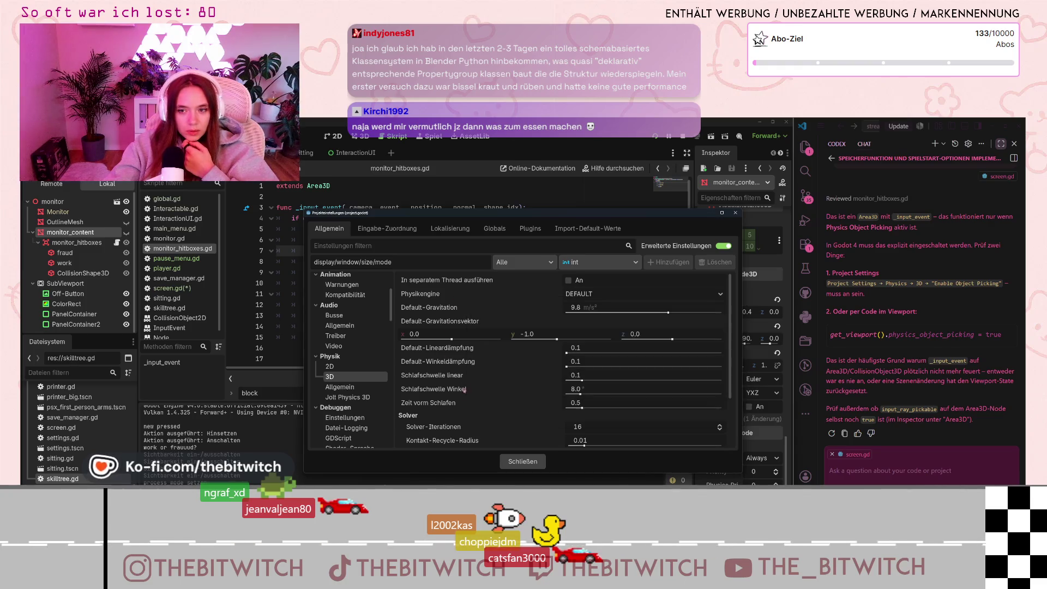
left_click(572, 294)
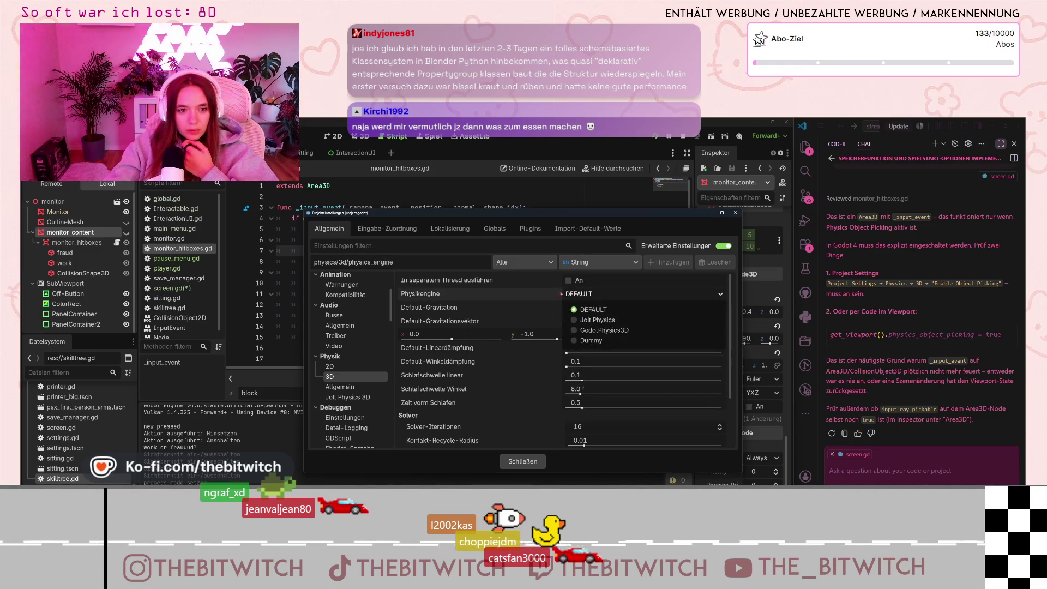
scroll(486, 306, "down", 3)
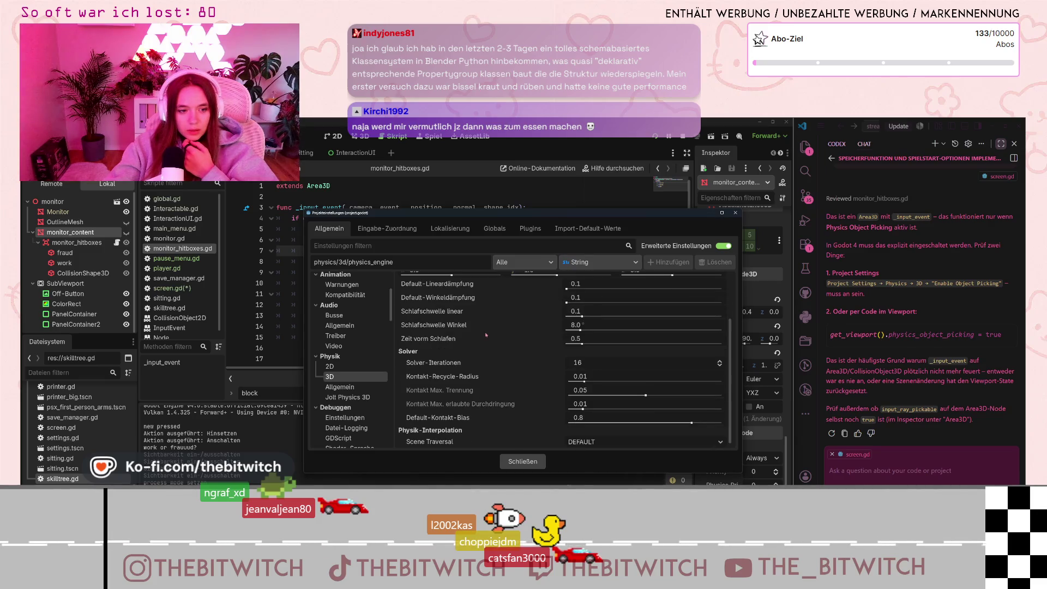
scroll(485, 335, "up", 2)
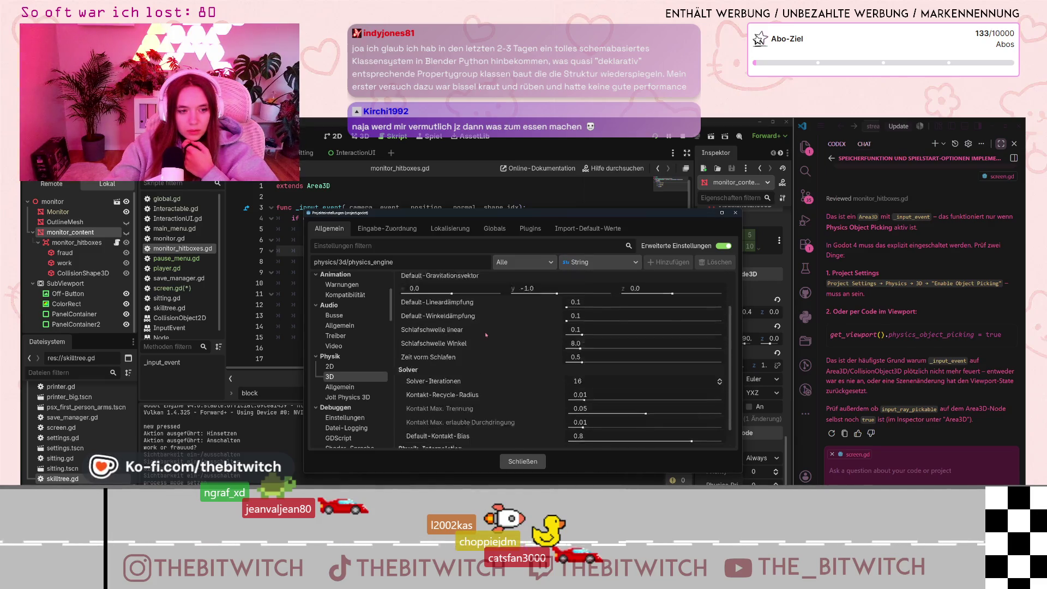
scroll(486, 334, "up", 1)
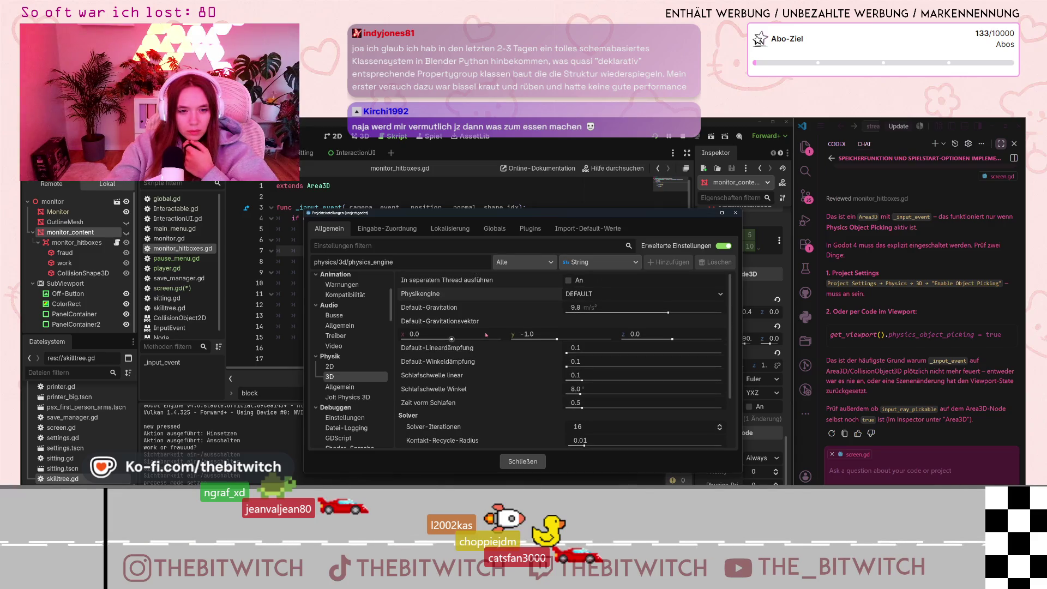
Check Physics > General for object picking, then return to Physics > 3D.
mouse_move(463, 281)
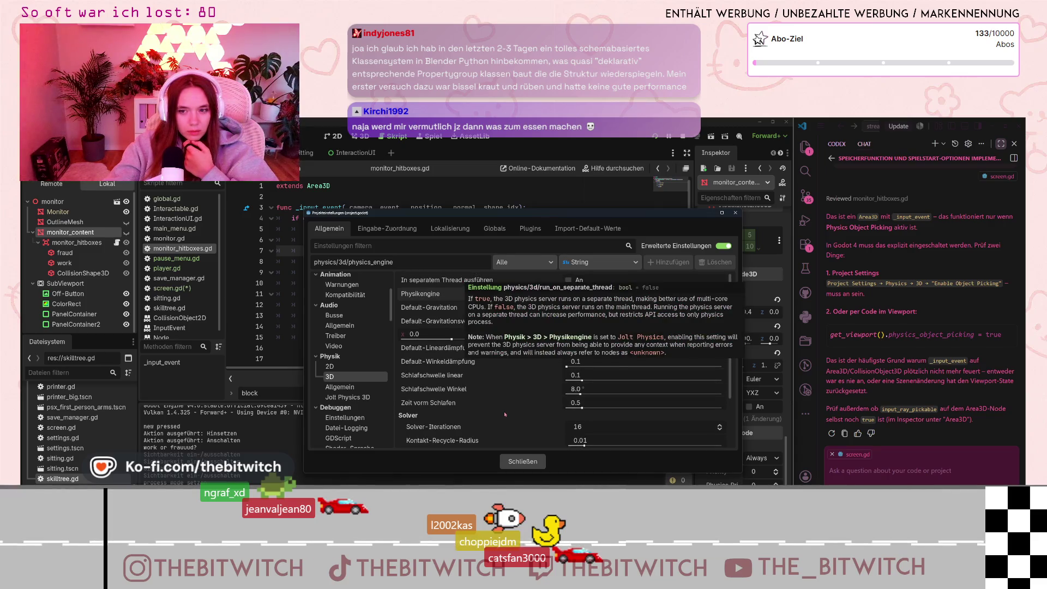
mouse_move(506, 394)
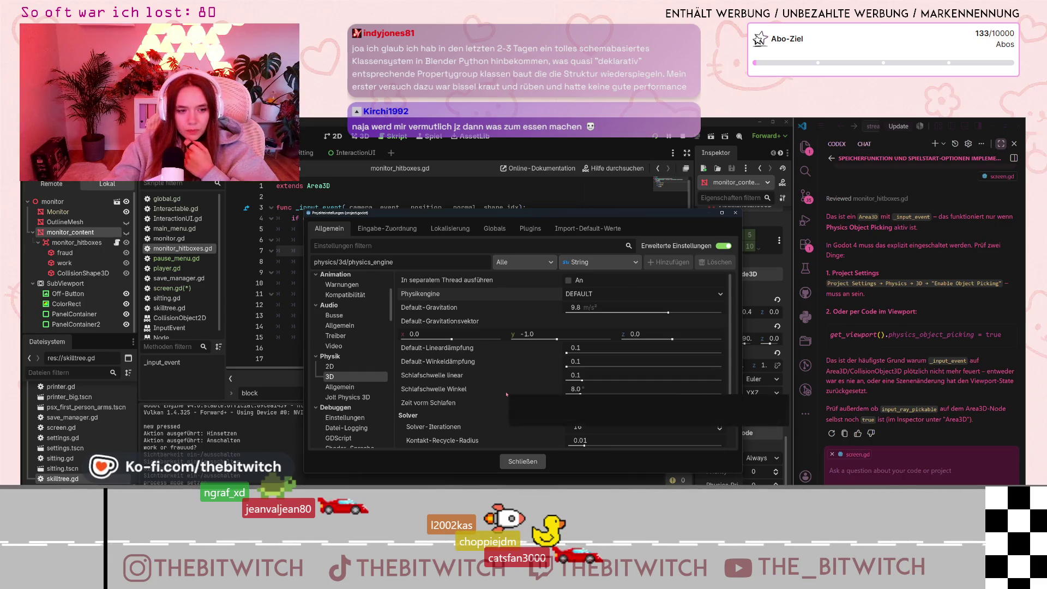
scroll(507, 394, "down", 3)
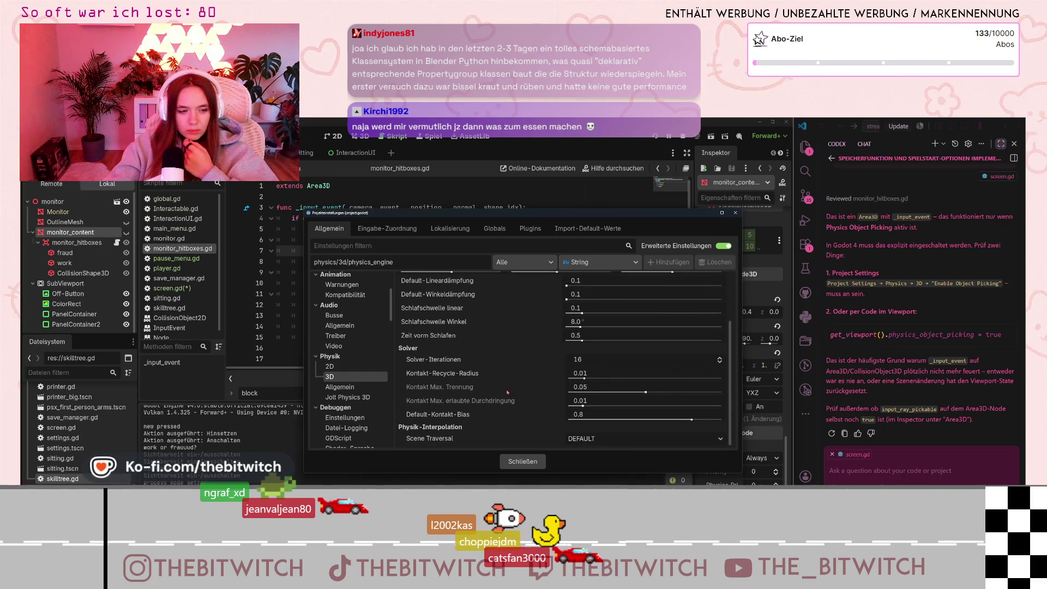
scroll(506, 377, "up", 2)
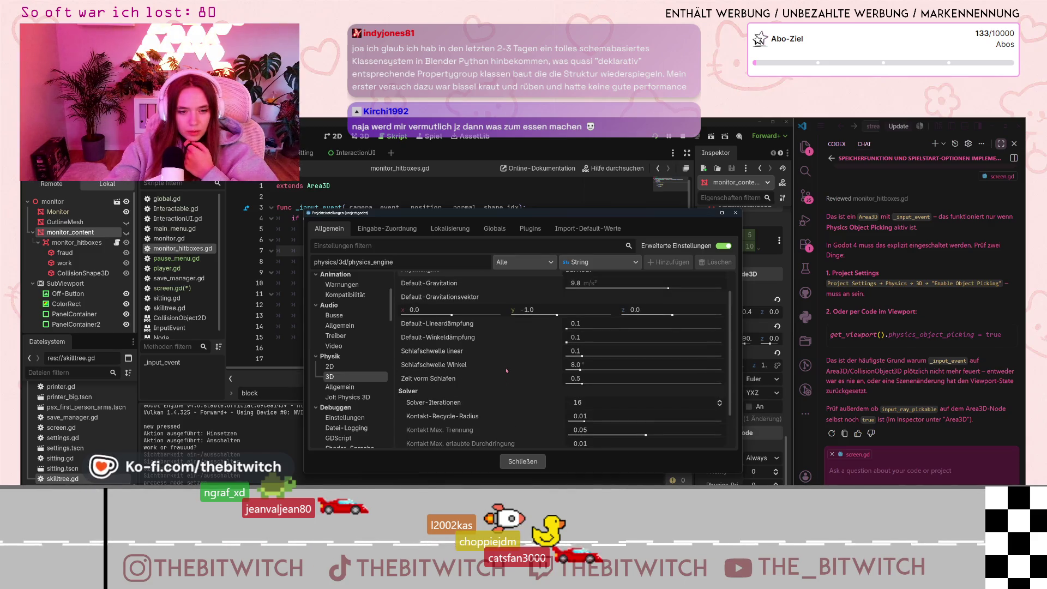
scroll(507, 371, "up", 1)
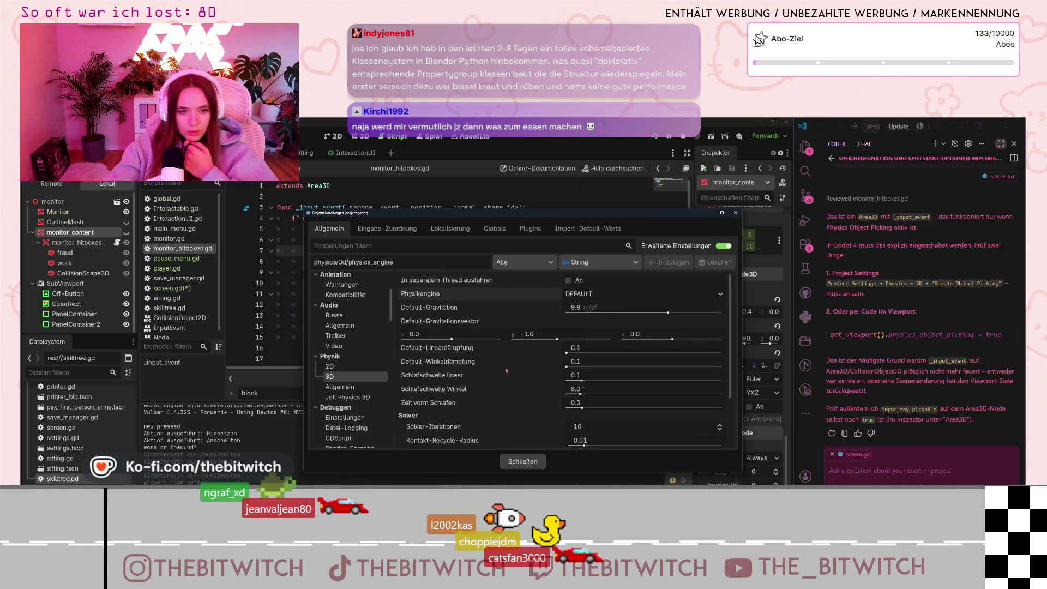
left_click(344, 387)
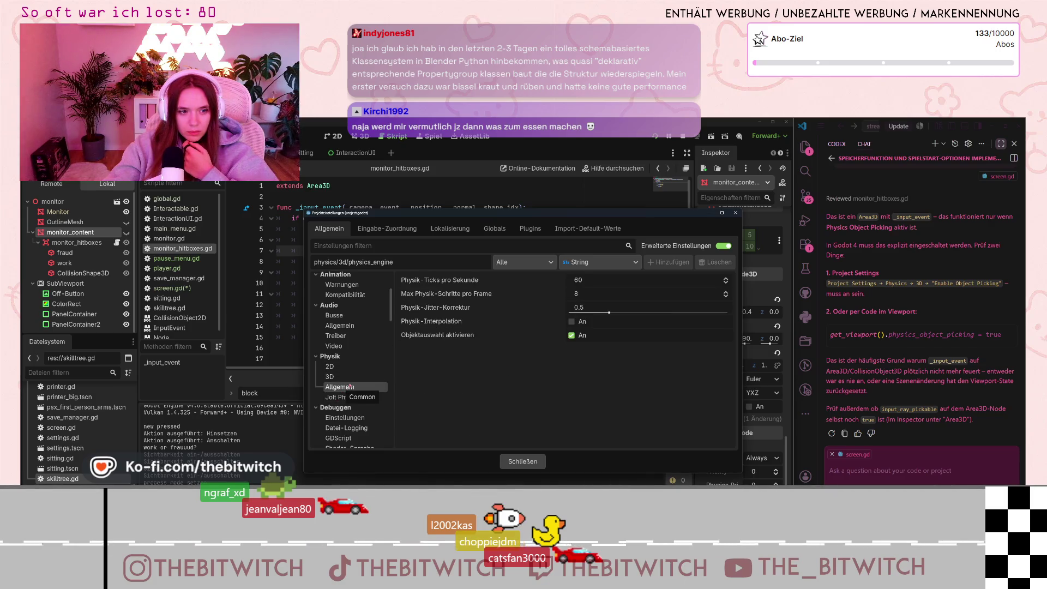
left_click(338, 377)
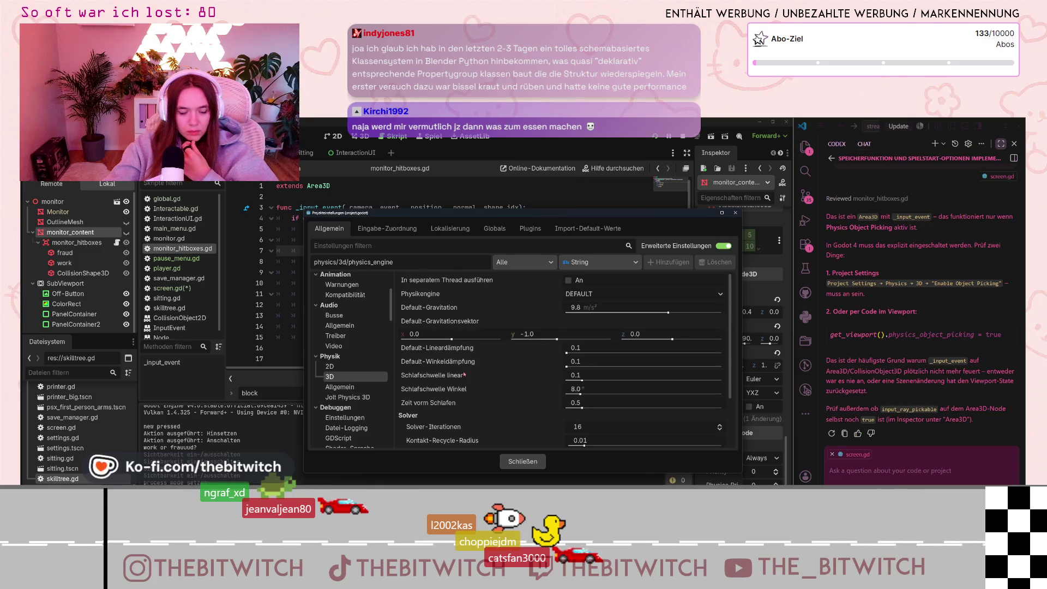
Read the 3D separate-thread setting and bring up the Scene Traversal options.
scroll(513, 384, "down", 2)
scroll(513, 384, "down", 2)
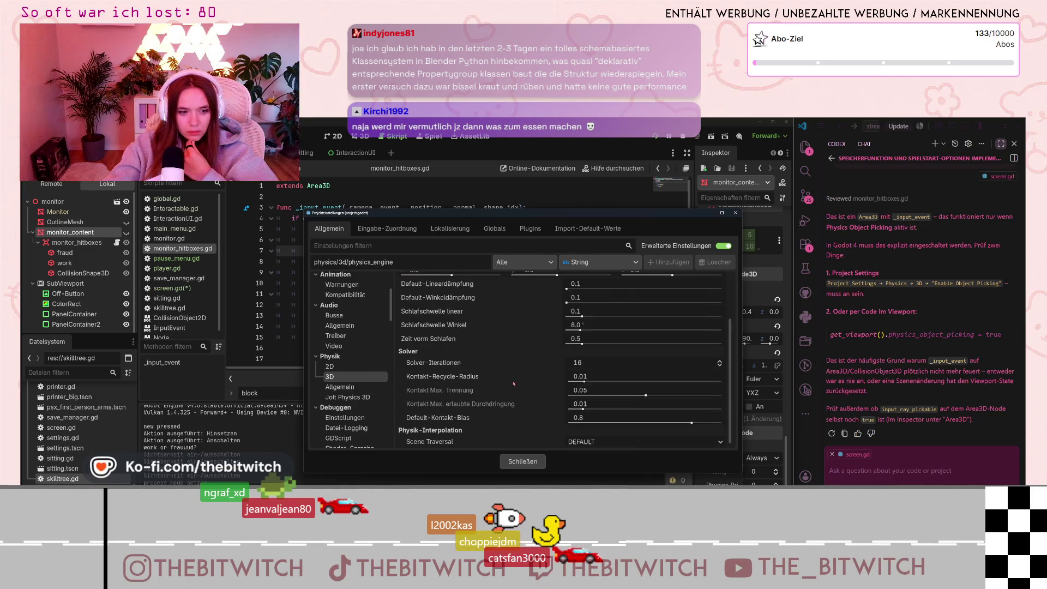
scroll(509, 382, "up", 3)
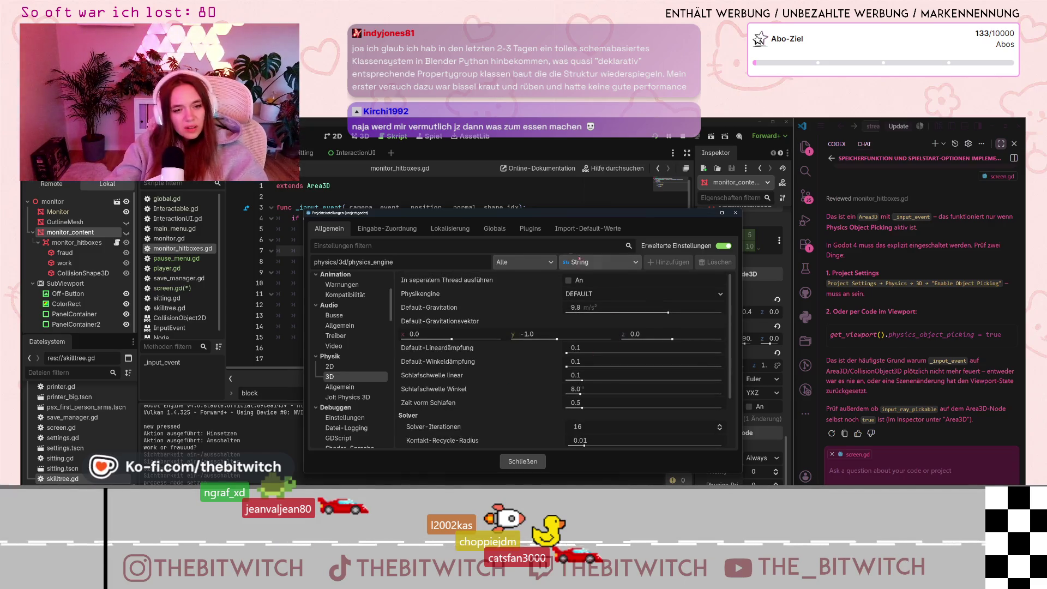
left_click(490, 282)
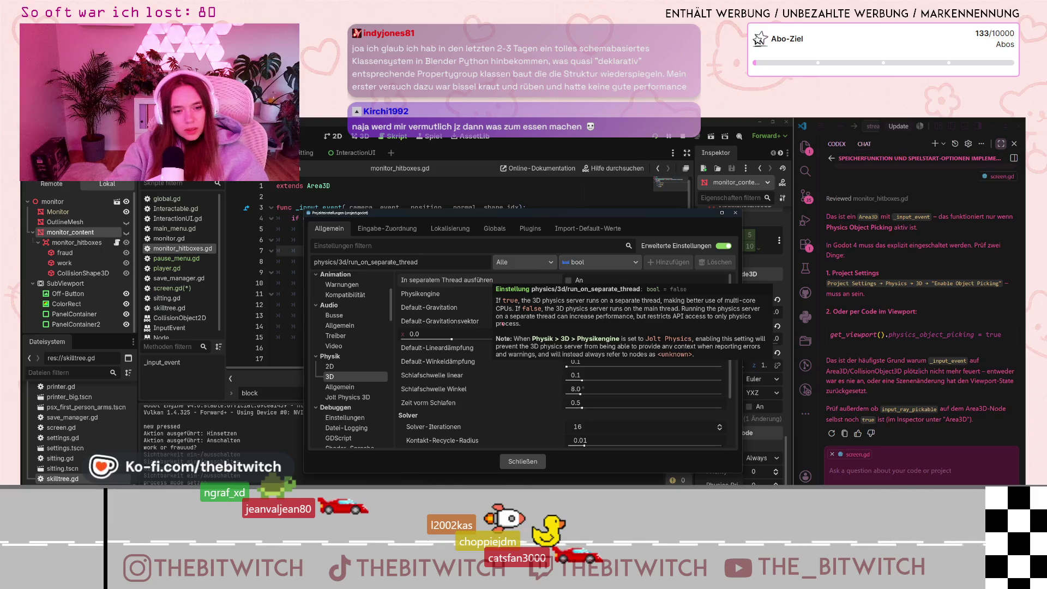
scroll(511, 378, "down", 1)
scroll(511, 377, "down", 2)
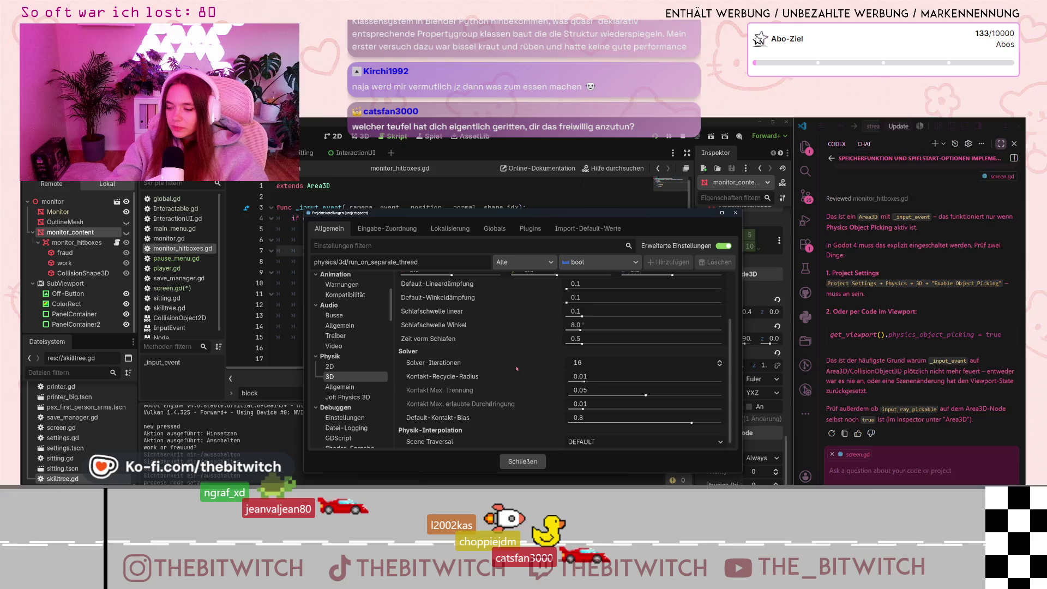
mouse_move(523, 375)
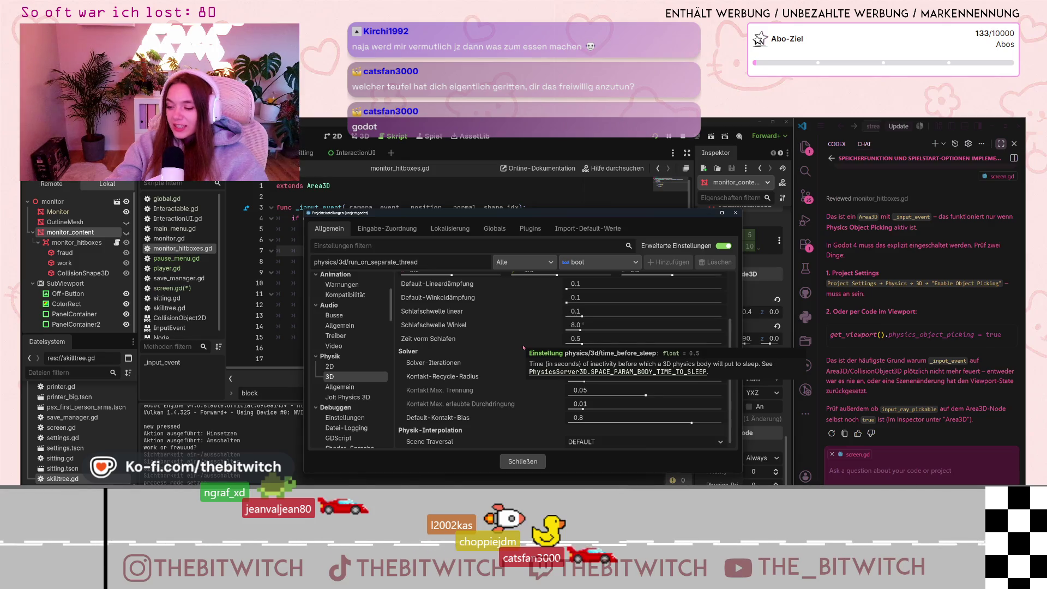
scroll(426, 415, "down", 1)
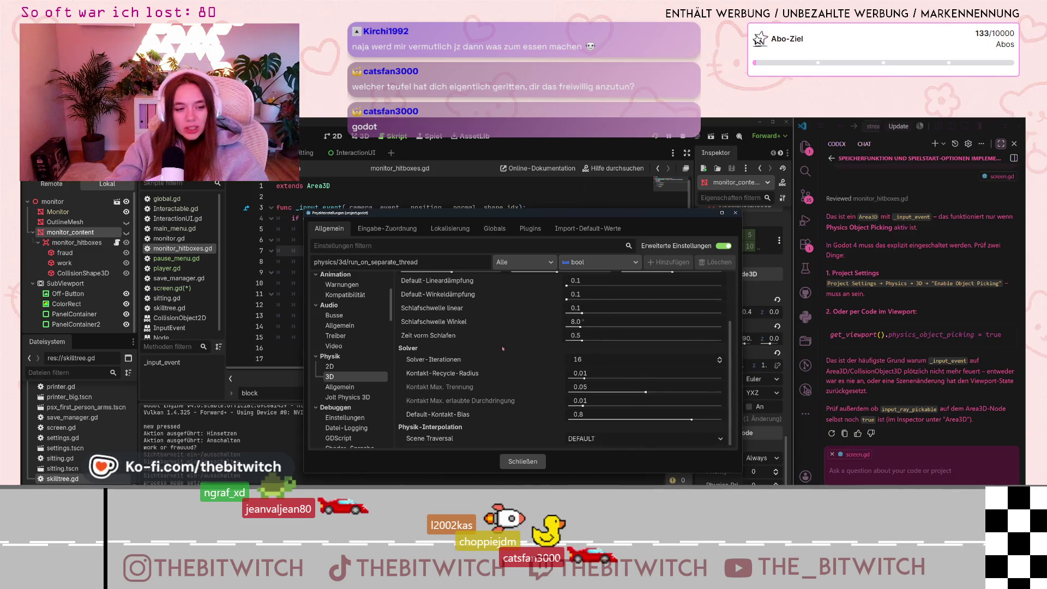
left_click(584, 439)
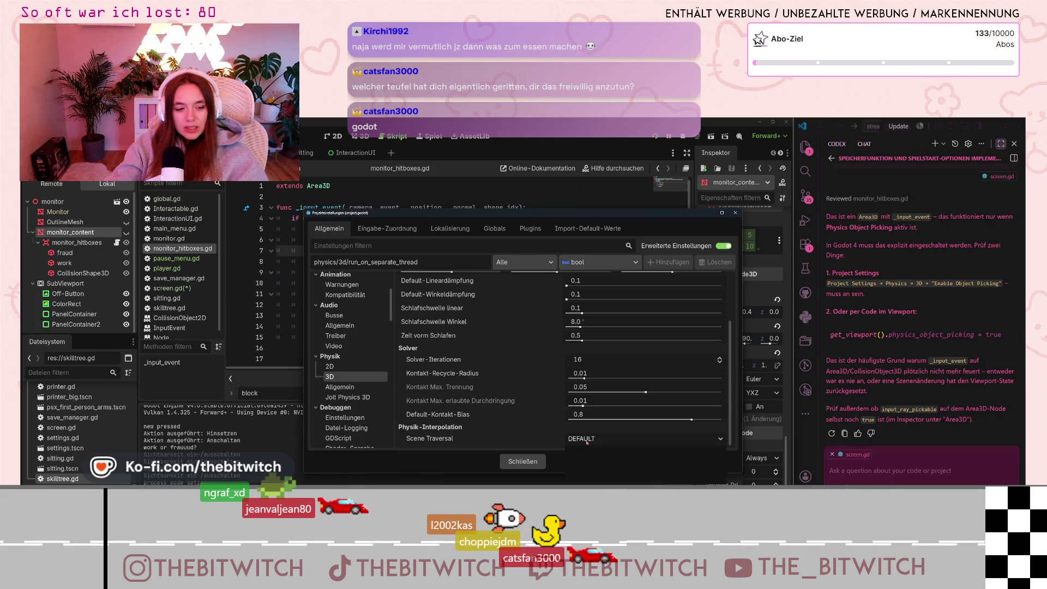
Look at Physics > 2D against the chat's Project Settings instructions, then go back to Physics > 3D.
scroll(491, 414, "up", 5)
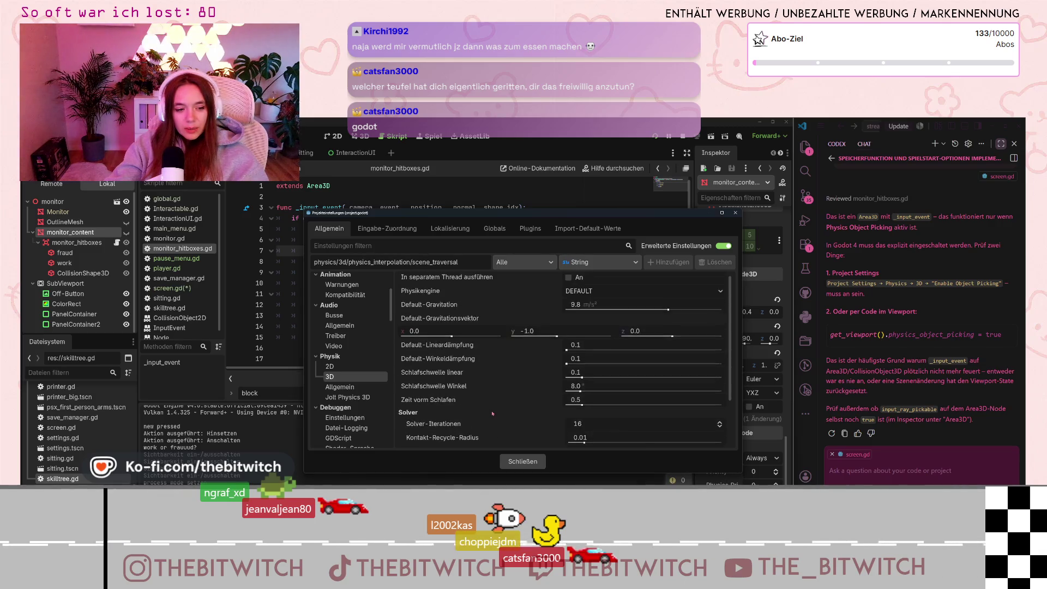
left_click(349, 366)
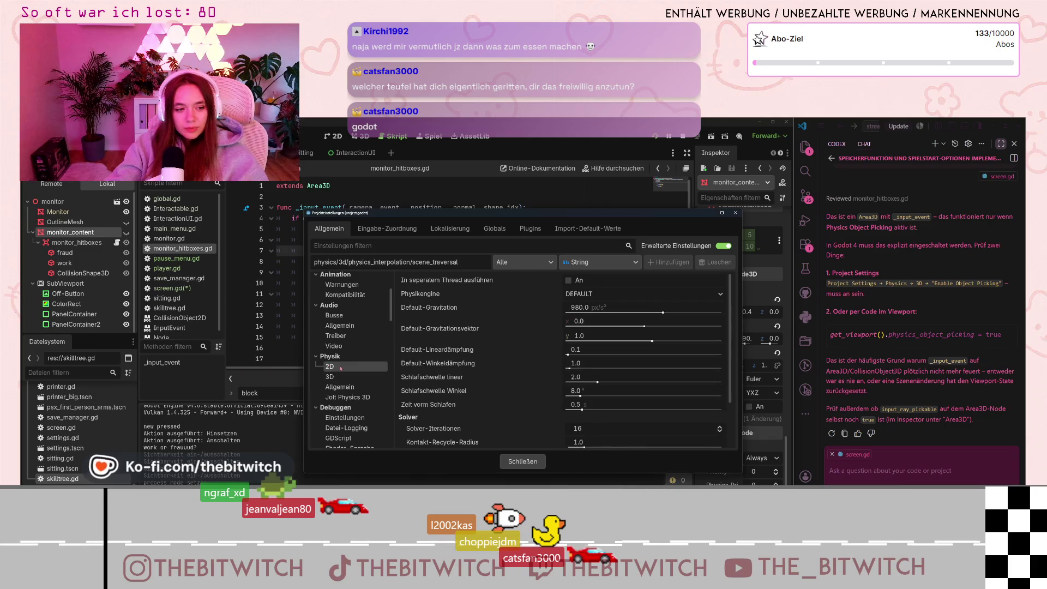
scroll(488, 341, "down", 3)
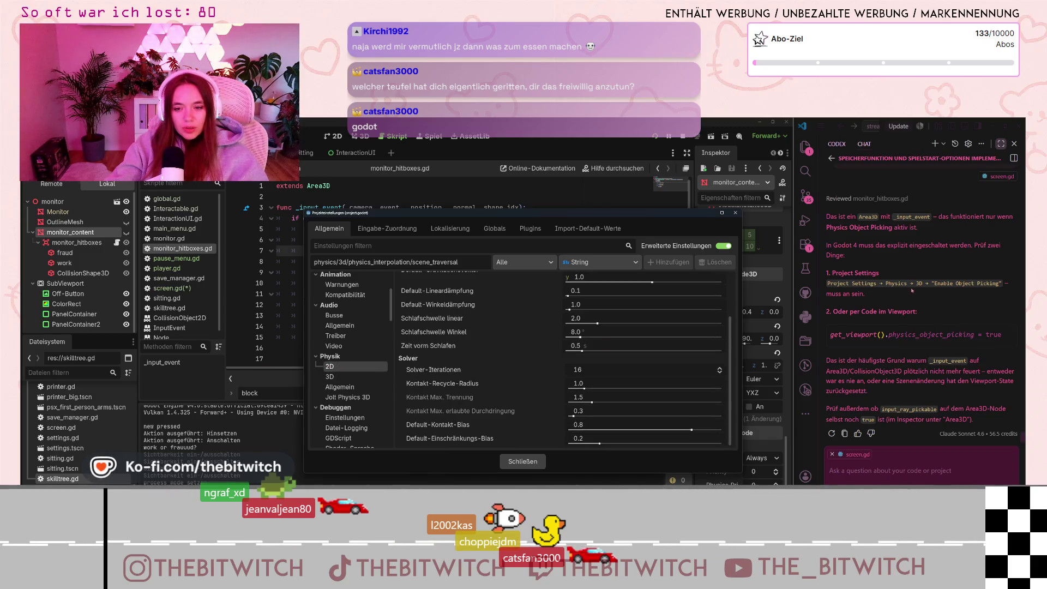
left_click_drag(853, 273, 879, 310)
left_click(878, 310)
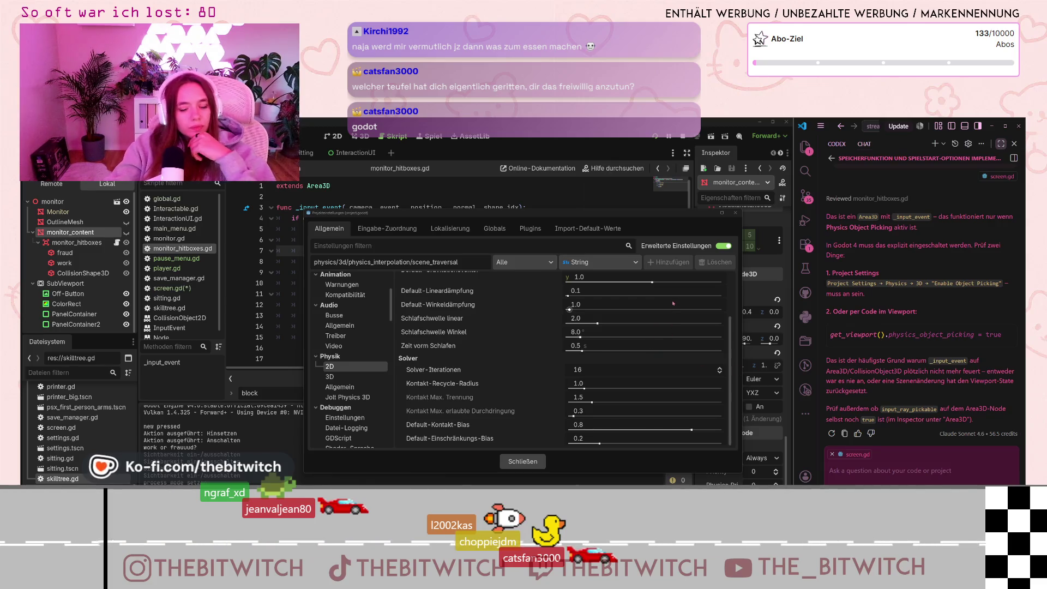
left_click(363, 376)
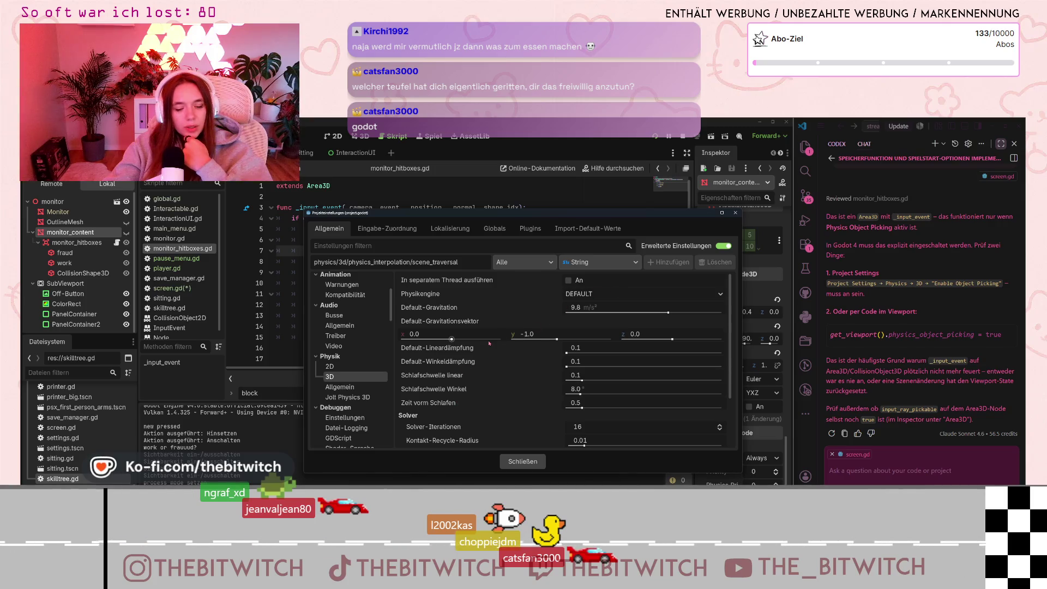
scroll(490, 343, "down", 2)
scroll(489, 343, "down", 2)
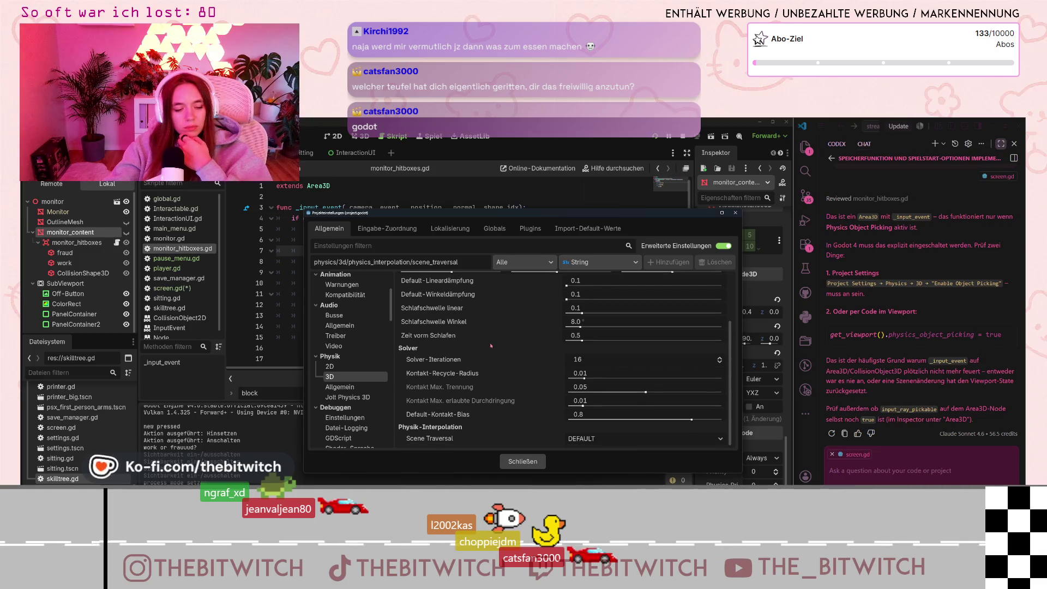
Send Copilot 'ich habe die einstellung irgendwie nicht' and close Project Settings.
left_click(927, 471)
type("ich habe die einstellung irgendwie nich")
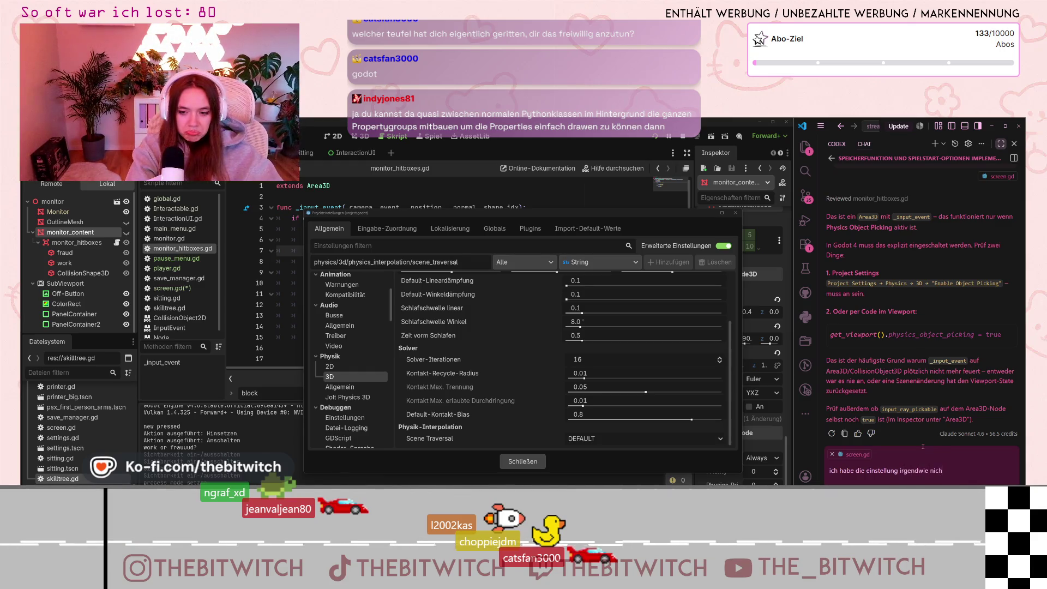
type("t")
key("Return")
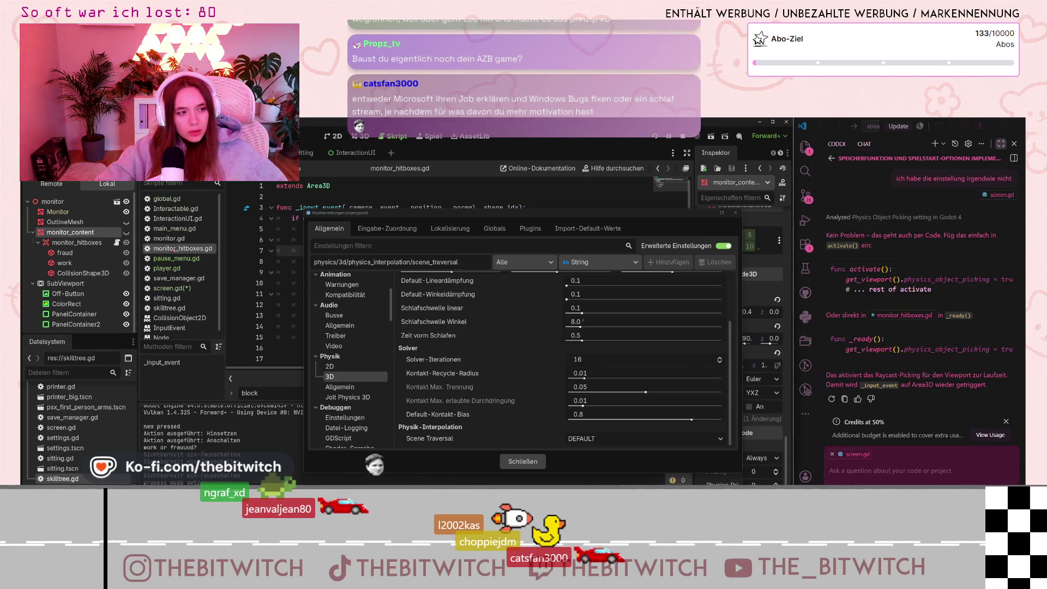
left_click(735, 213)
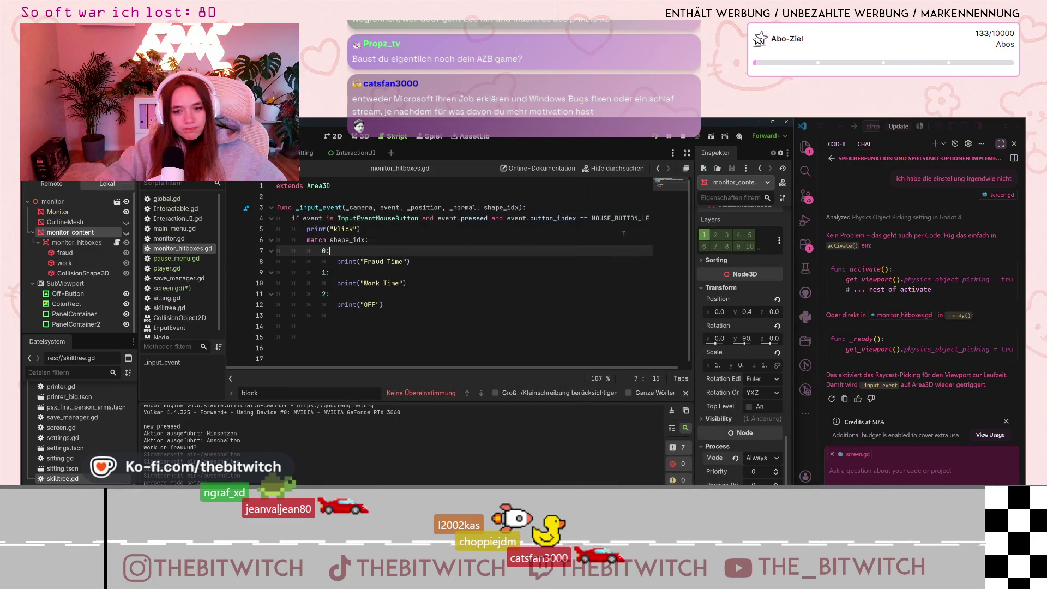
Add a func _ready(): above the input handler in monitor_hitboxes.gd.
left_click(336, 199)
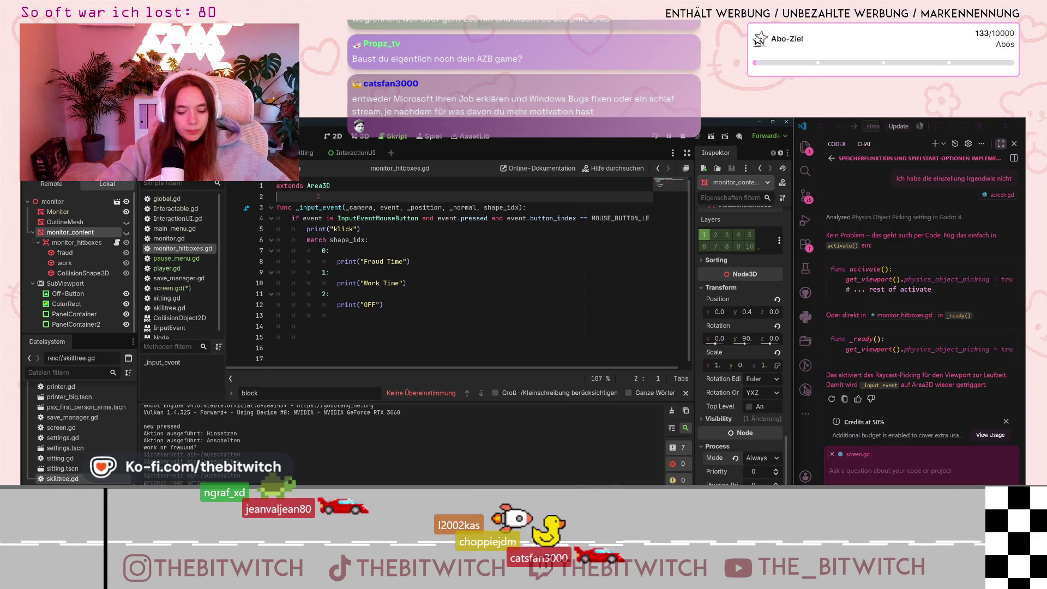
key("Return")
key("Return")
key("Up")
type("func")
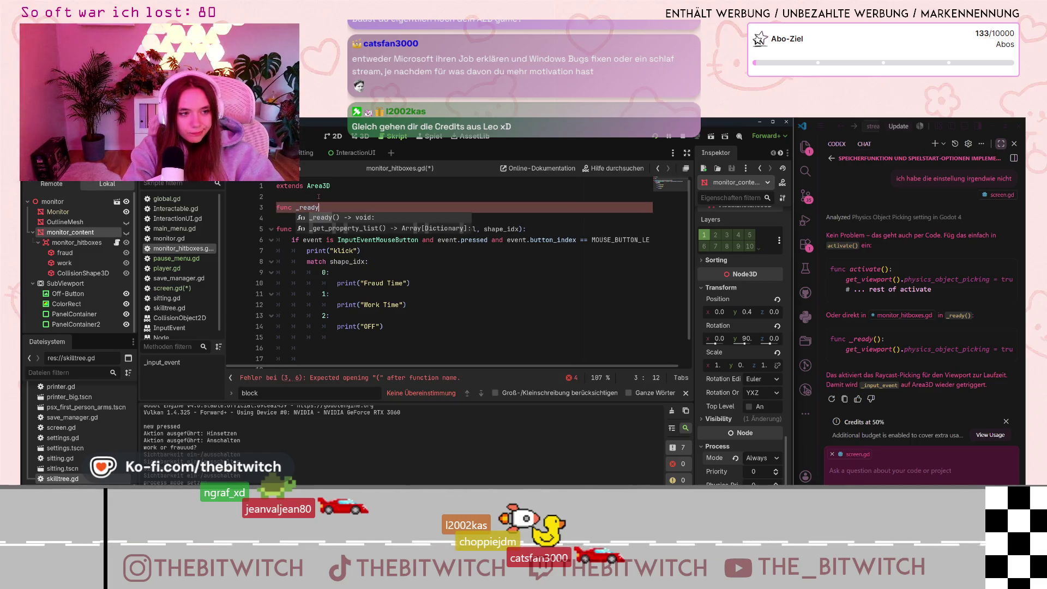
type("():")
key("Return")
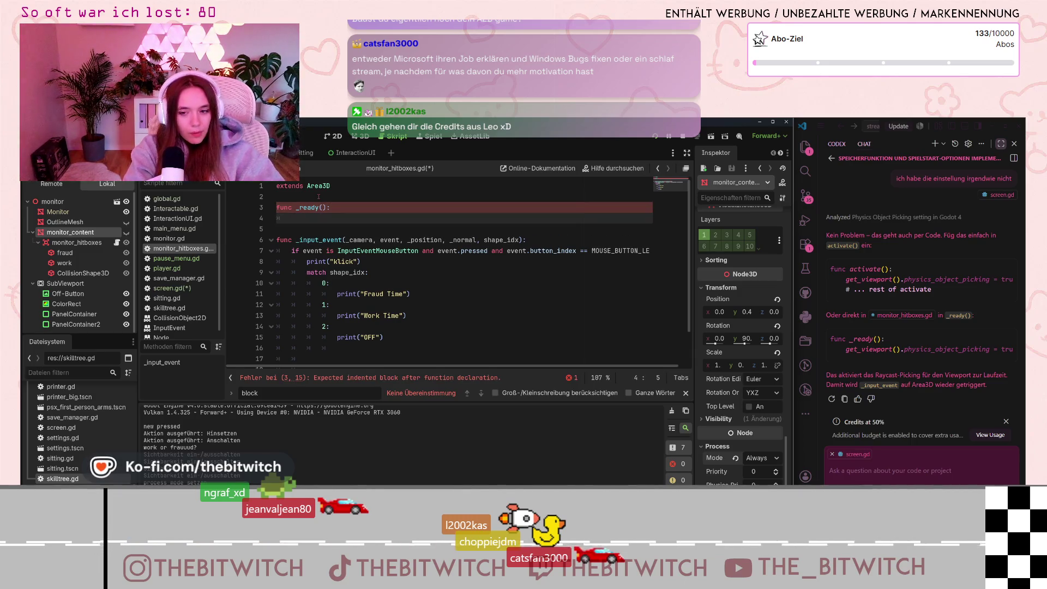
Fill it with get_viewport().physics_object_picking = true, save, and run the game.
type("get_view")
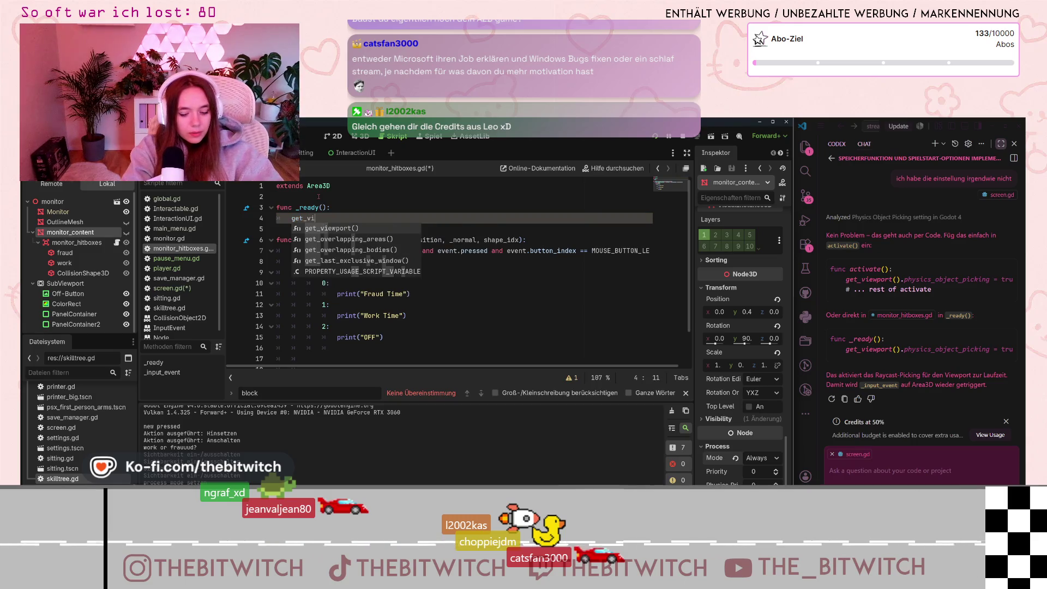
key("Return")
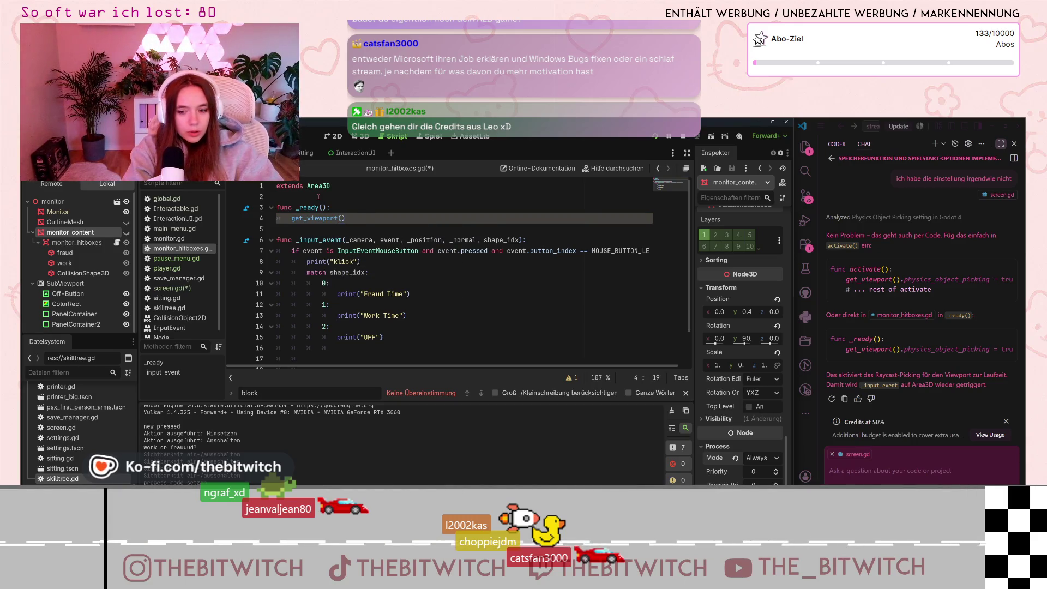
type(".phy")
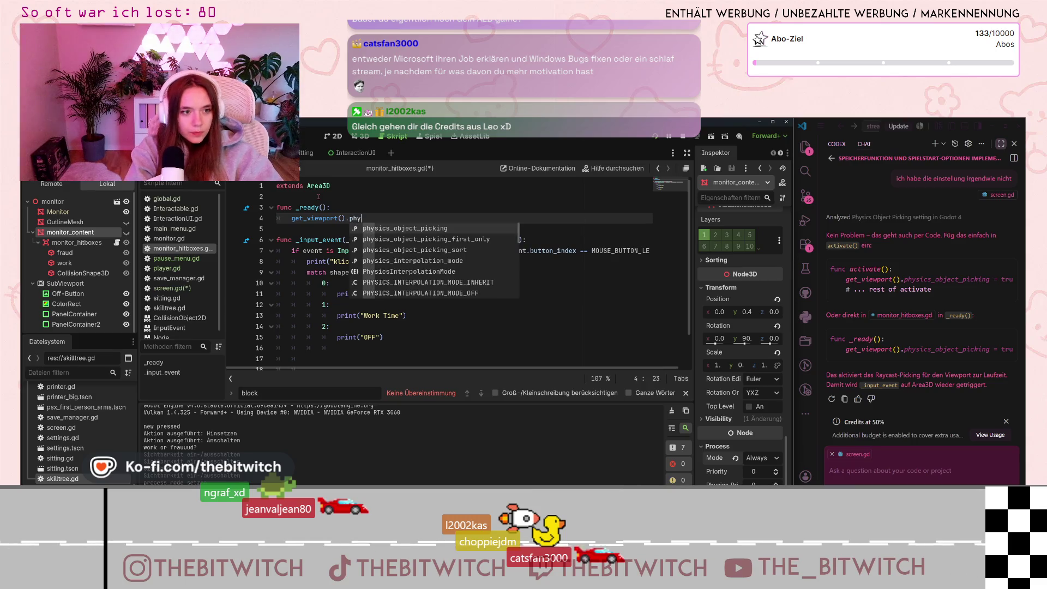
key("Return")
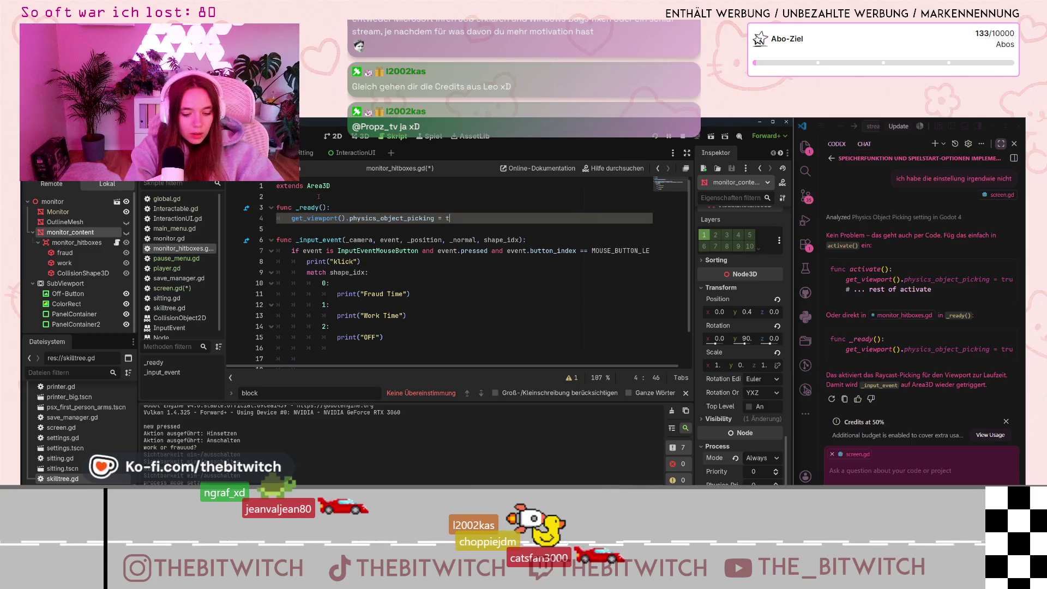
type("= true")
left_click(566, 316)
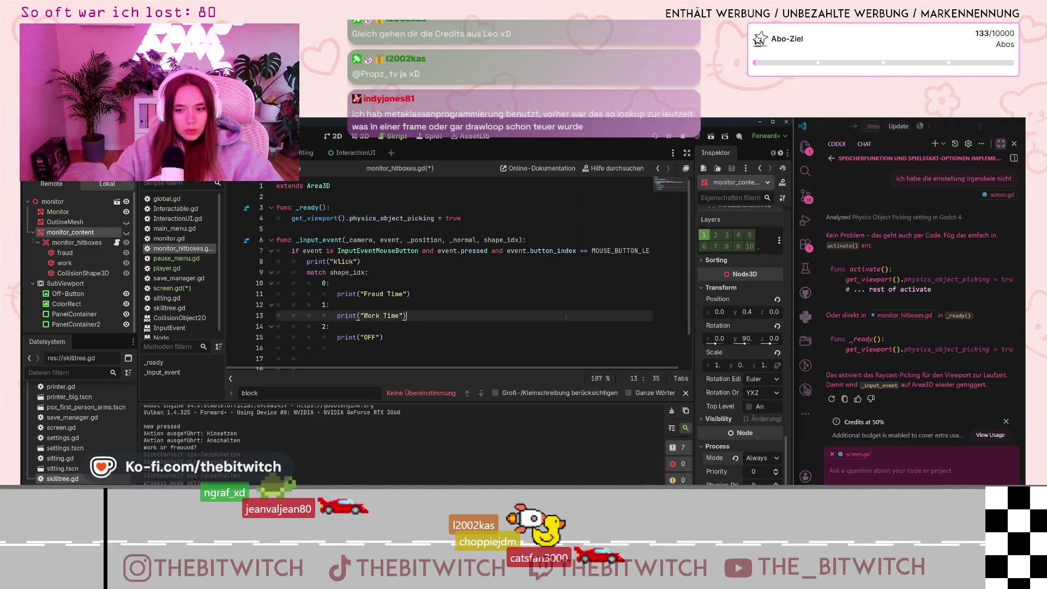
key("ctrl+s")
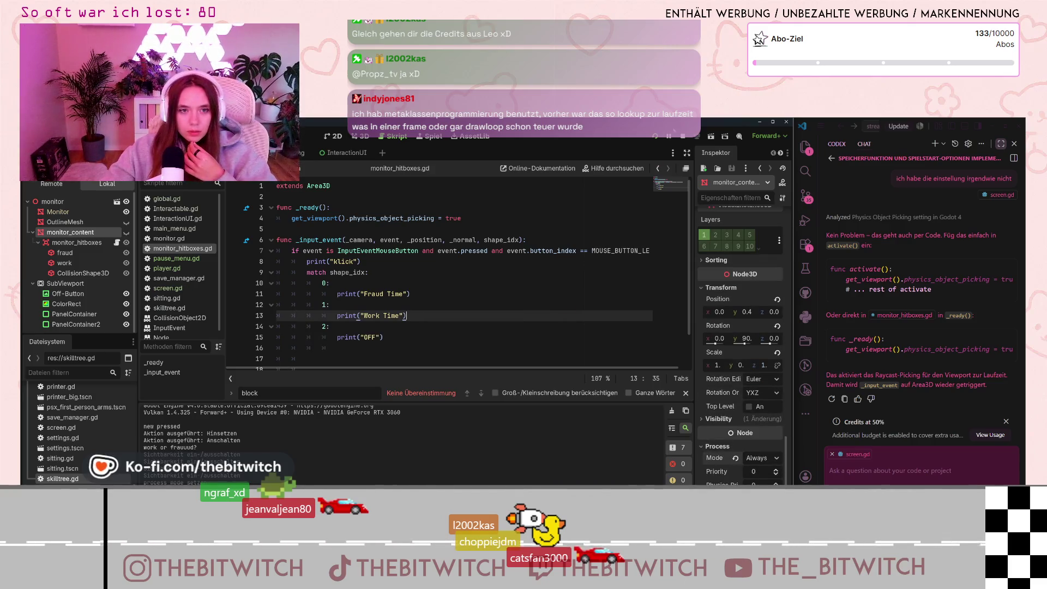
key("F5")
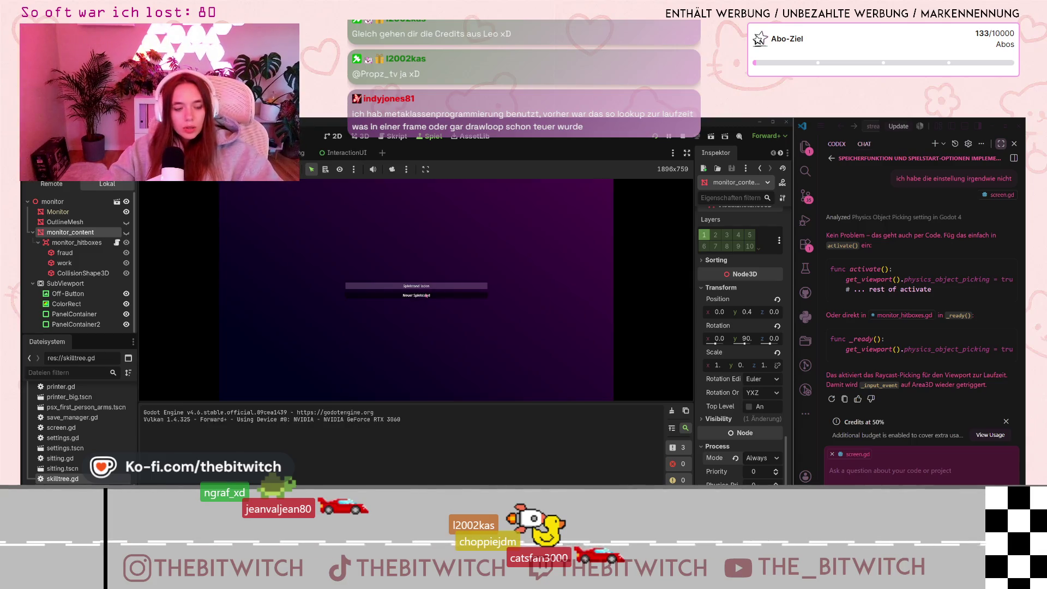
Start a new game, sit at the desk to switch on the monitor, and select monitor_hitboxes.gd lines 7–8.
left_click(427, 295)
key("w")
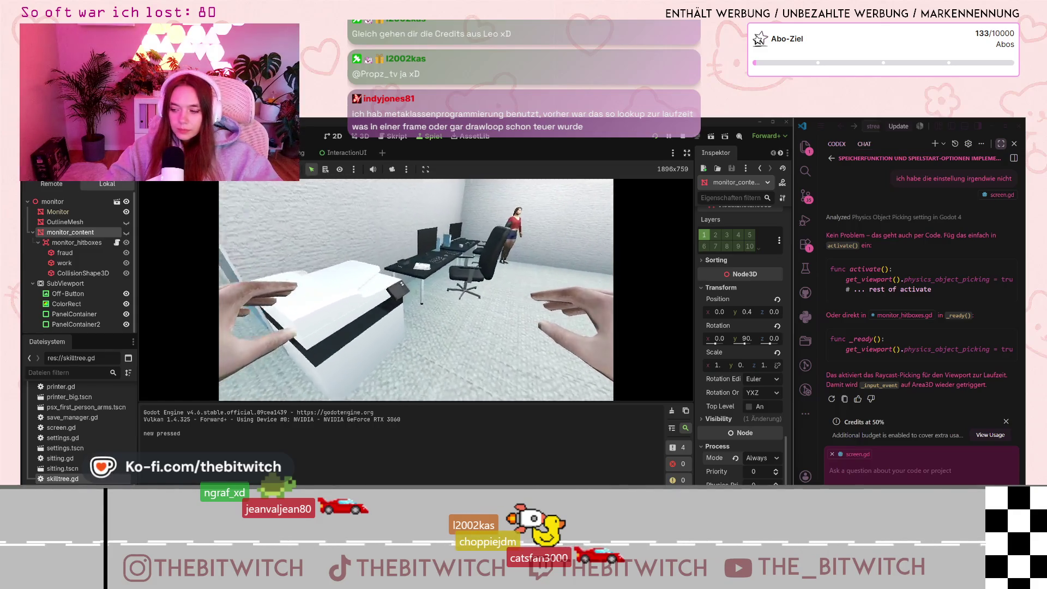
key("e")
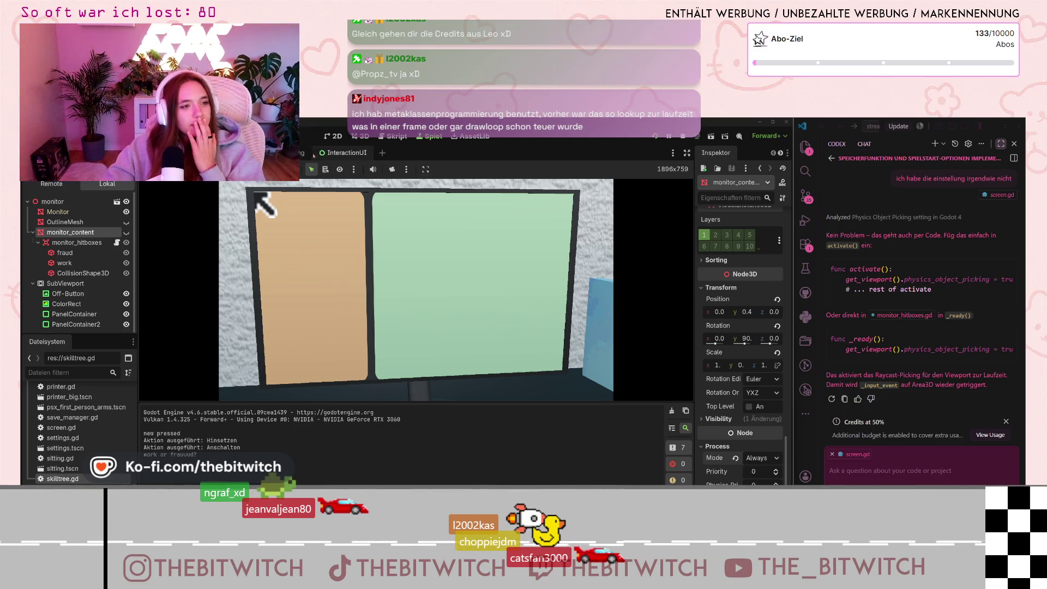
left_click(397, 135)
left_click_drag(326, 251, 662, 252)
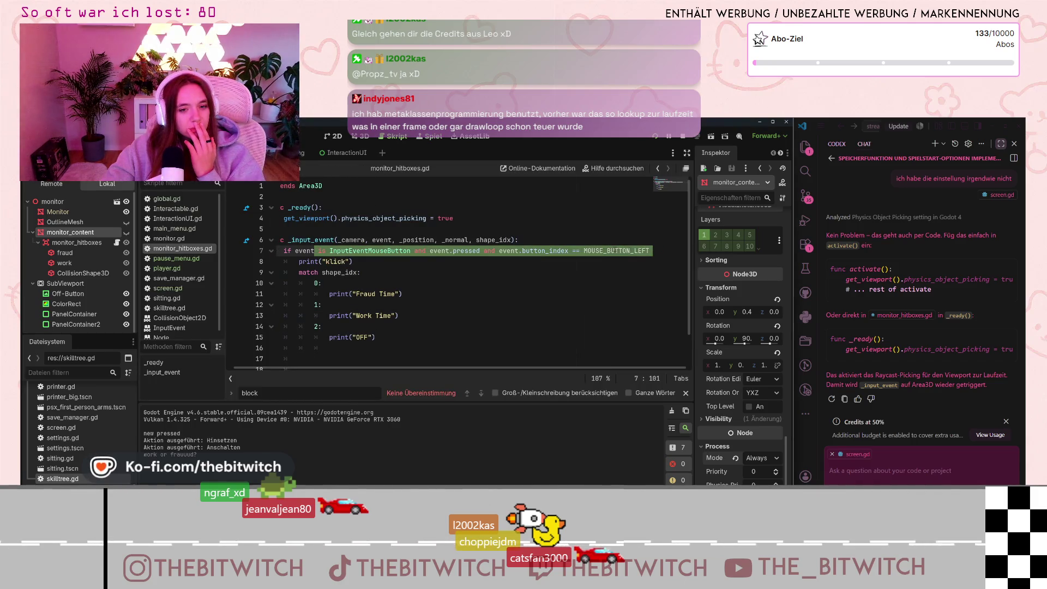
left_click_drag(436, 251, 277, 261)
left_click(371, 251)
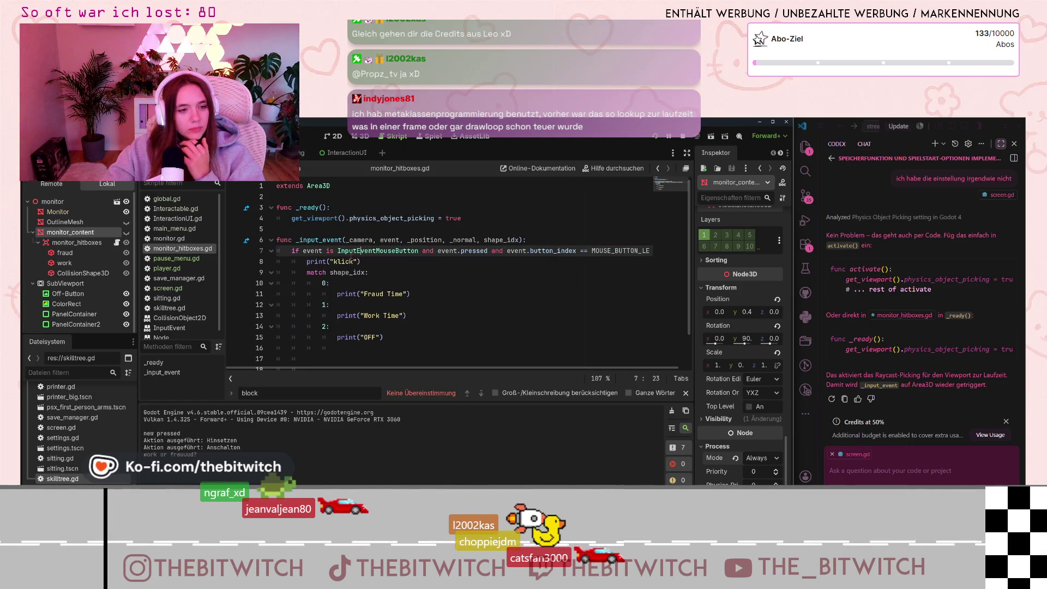
left_click(461, 251)
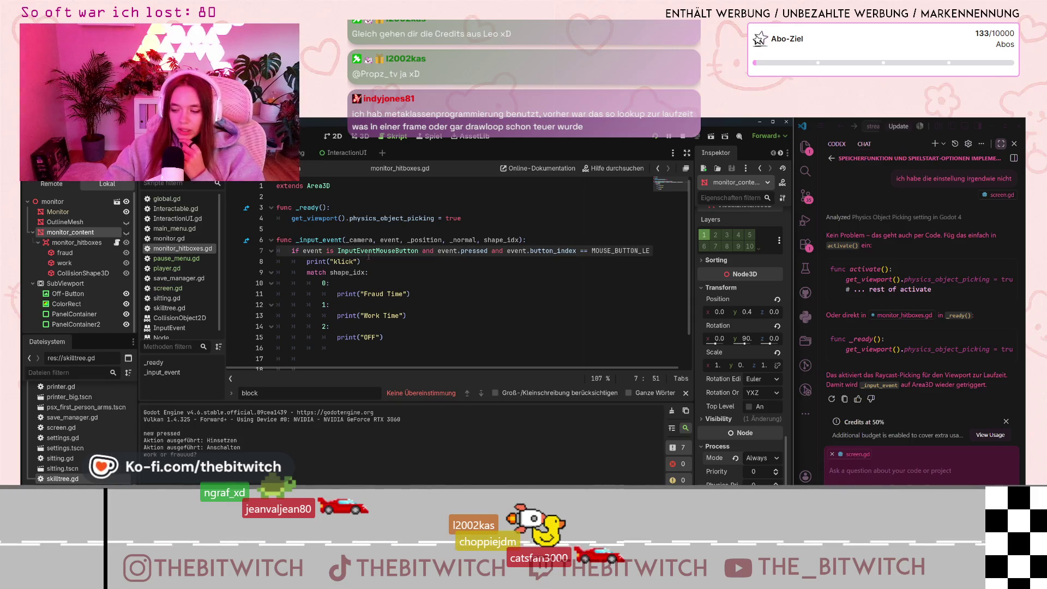
left_click_drag(790, 316, 525, 315)
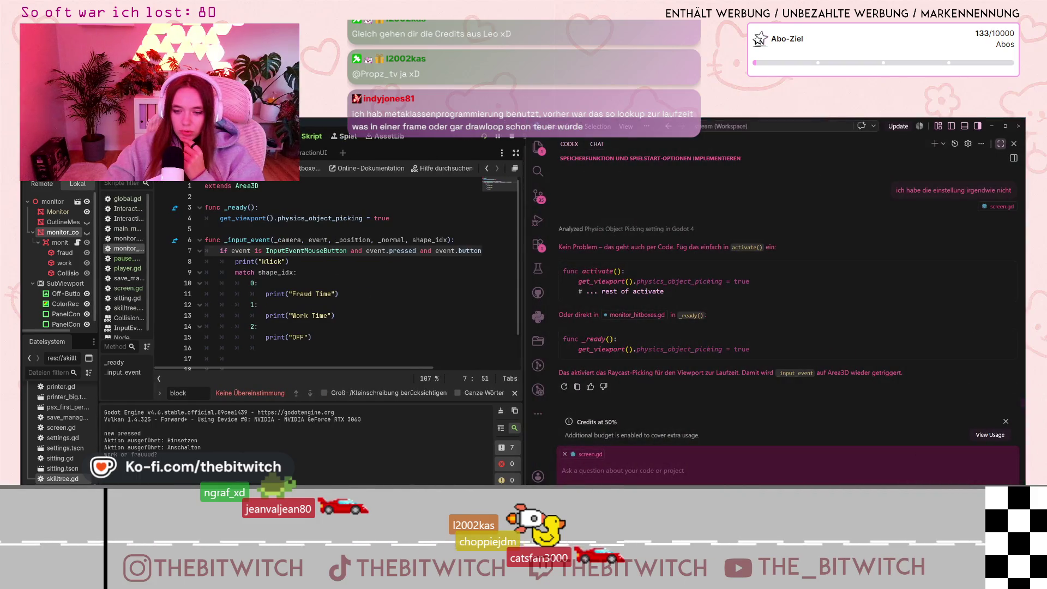
left_click(996, 489)
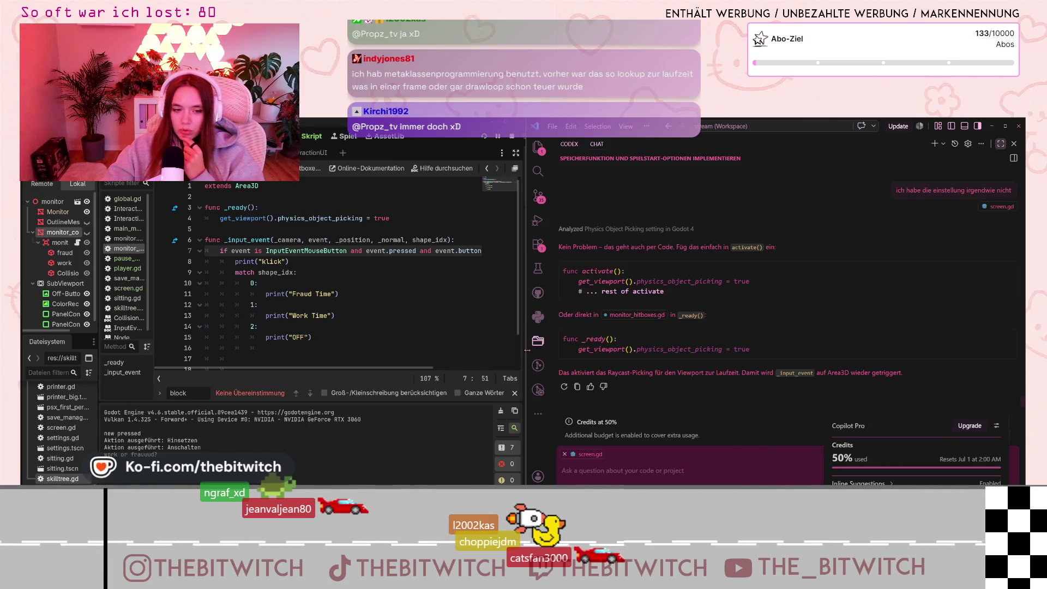
mouse_move(528, 354)
left_mouse_down()
mouse_move(806, 360)
mouse_move(763, 366)
left_mouse_up()
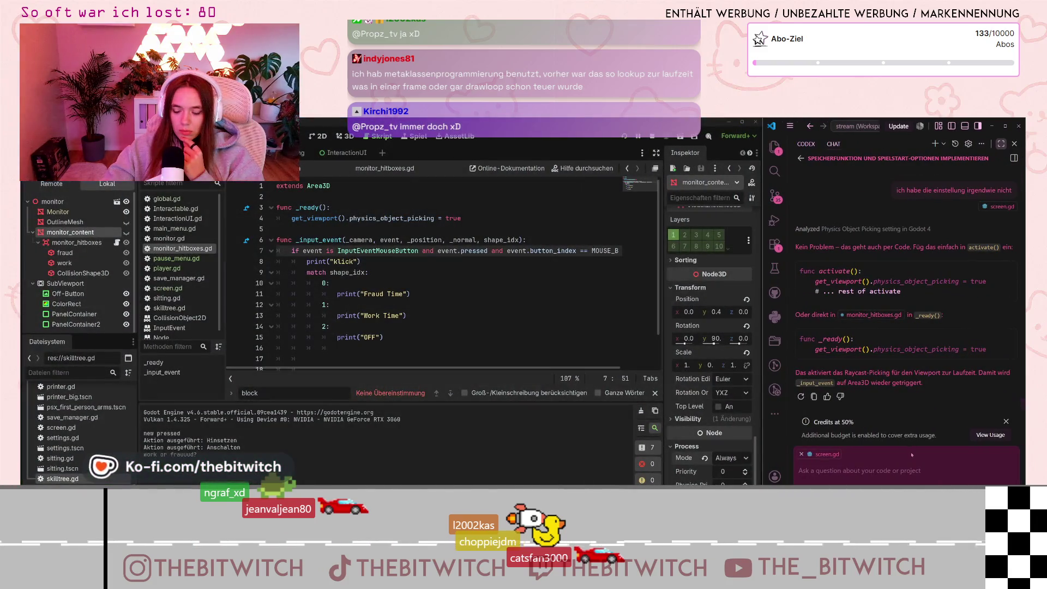
Tell the chat the fix did nothing and ask what consumes the click in pause_menu, main_menu and skilltree.
type("das hat gar nichts")
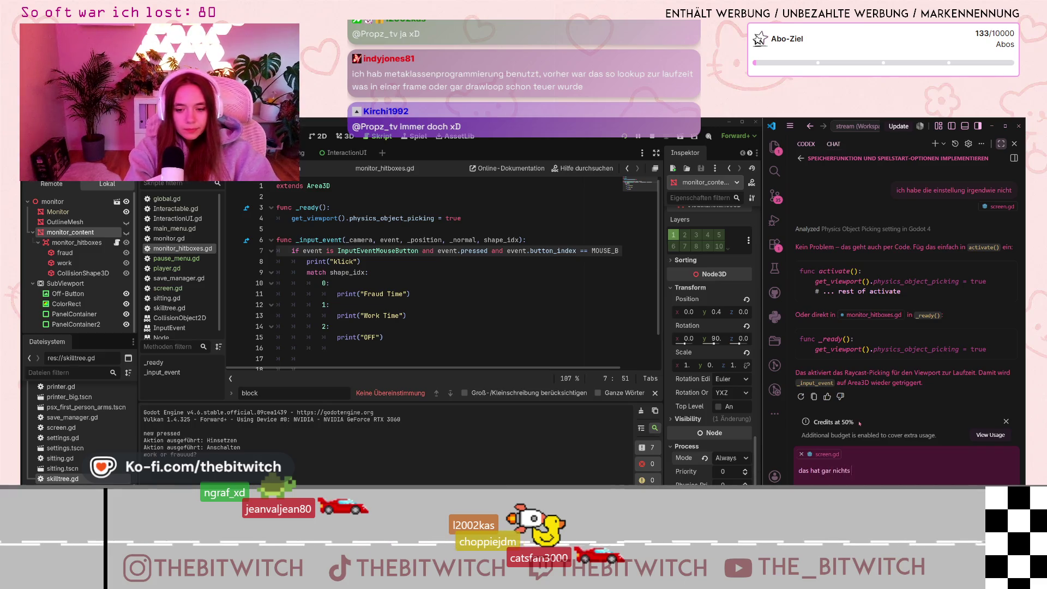
type(" gebracht. hilf mir eher mal heraus")
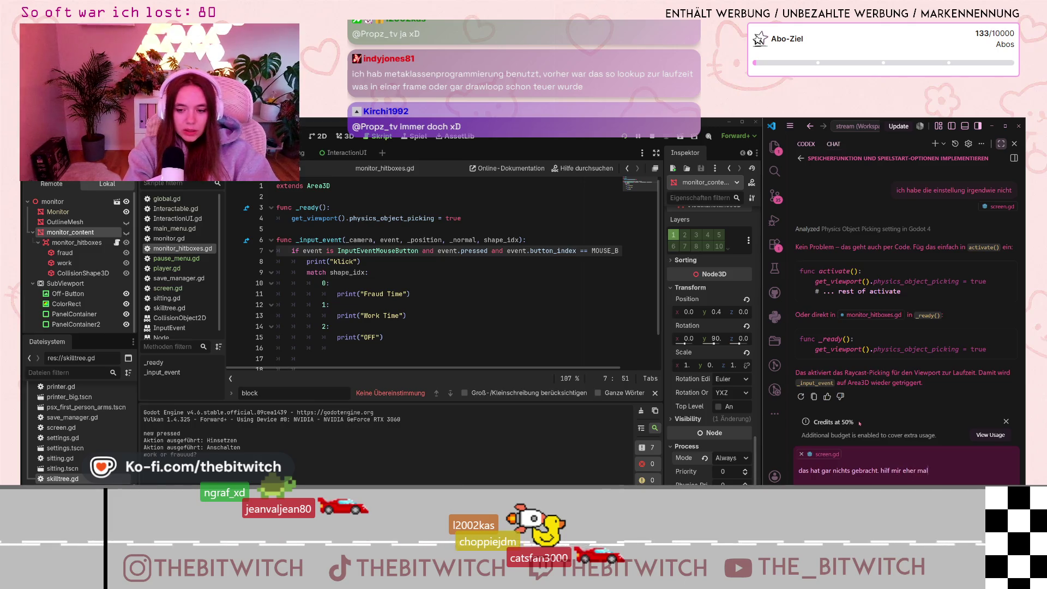
type("zu")
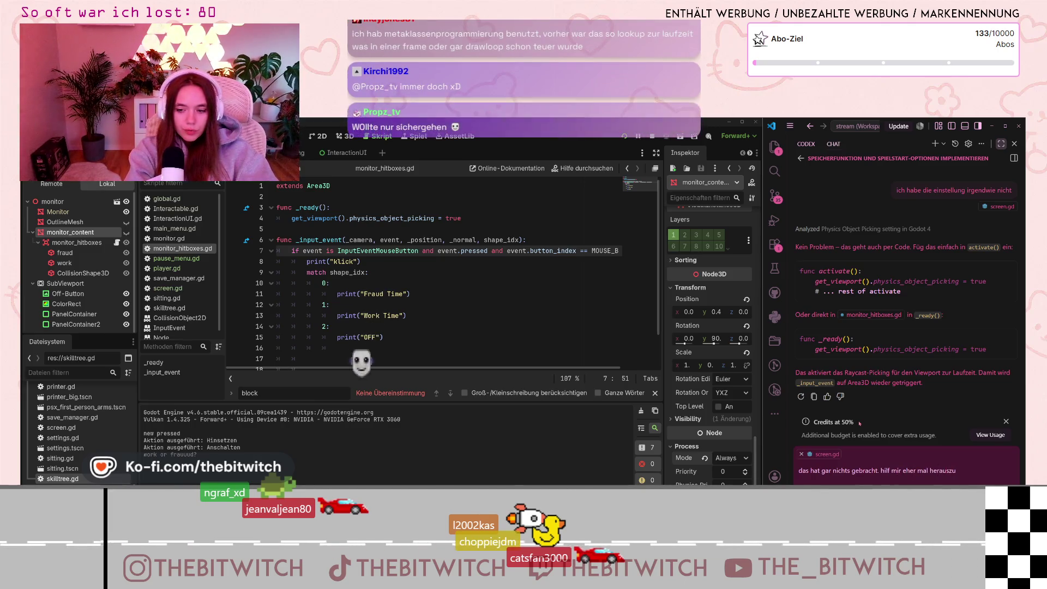
type("finden, was da")
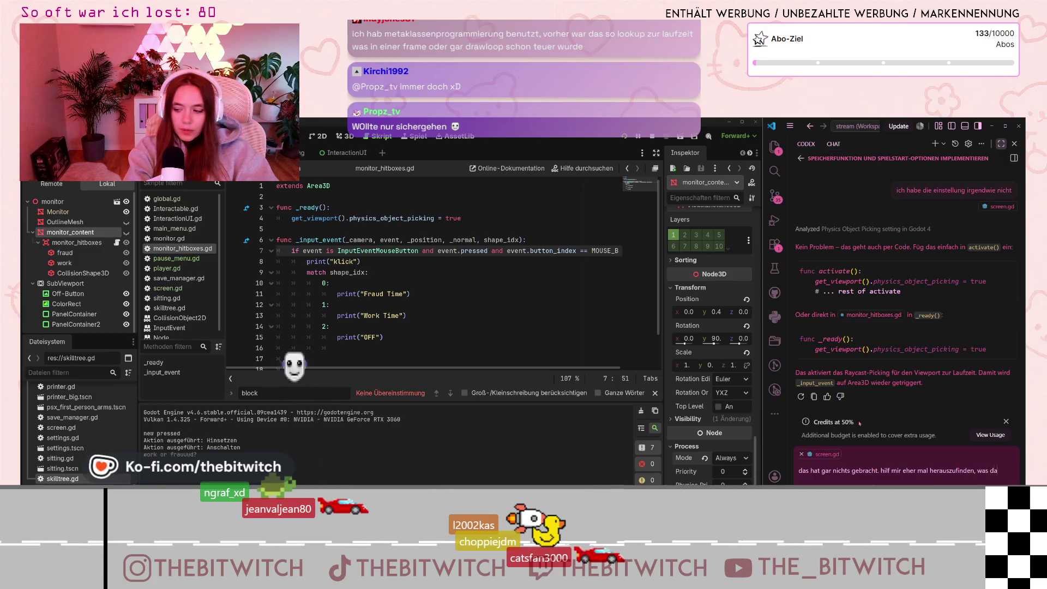
type("s konsumi")
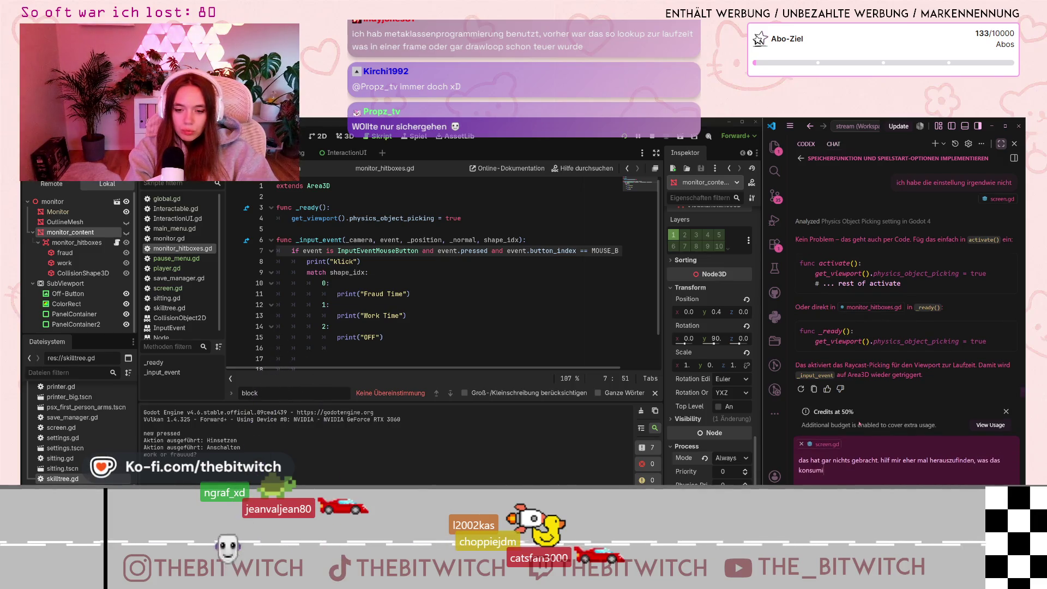
key("BackSpace")
key("BackSpace")
key("BackSpace")
type("n")
type("ck konsum")
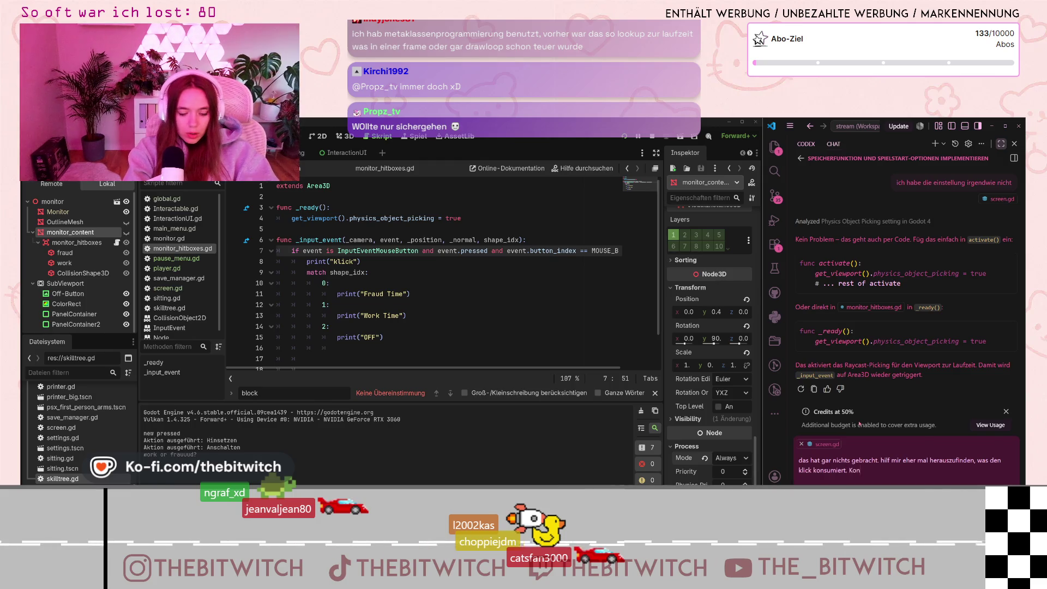
type(" d")
type("auf")
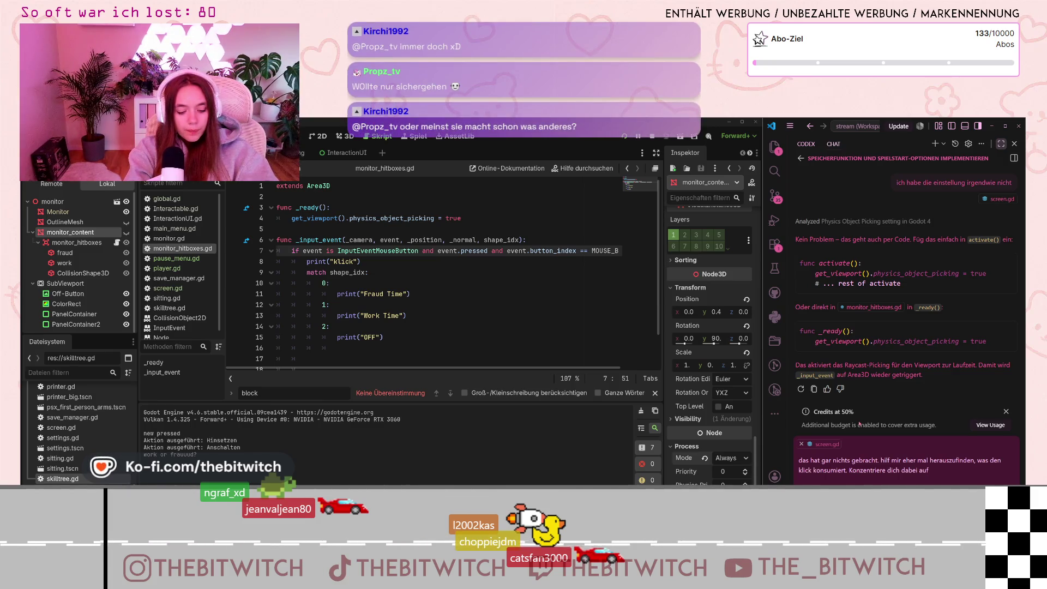
key("BackSpace")
key("BackSpace")
key("BackSpace")
key("BackSpace")
key("BackSpace")
type("en pause")
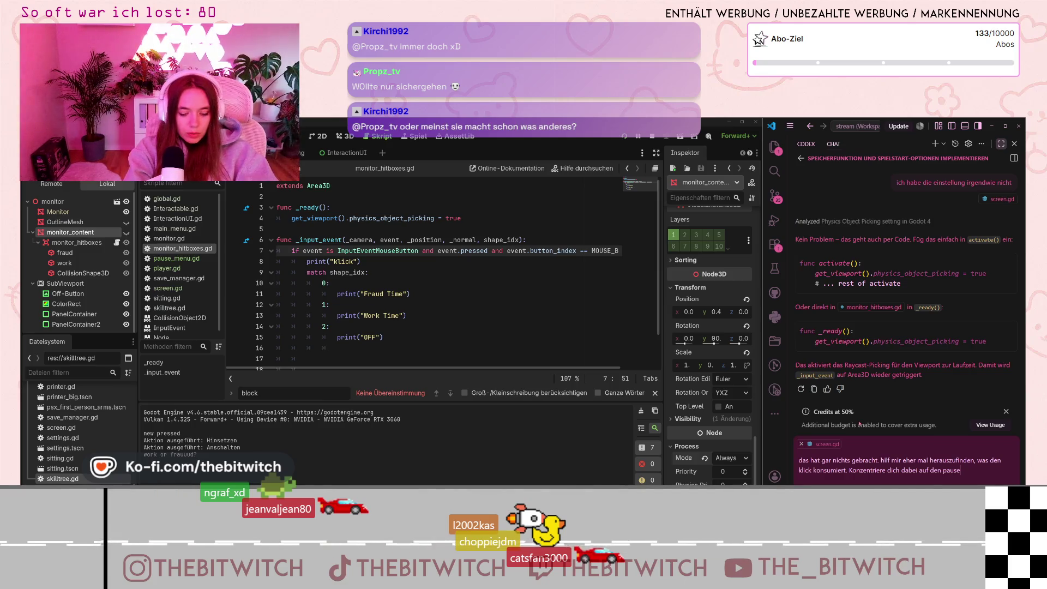
type("_menu")
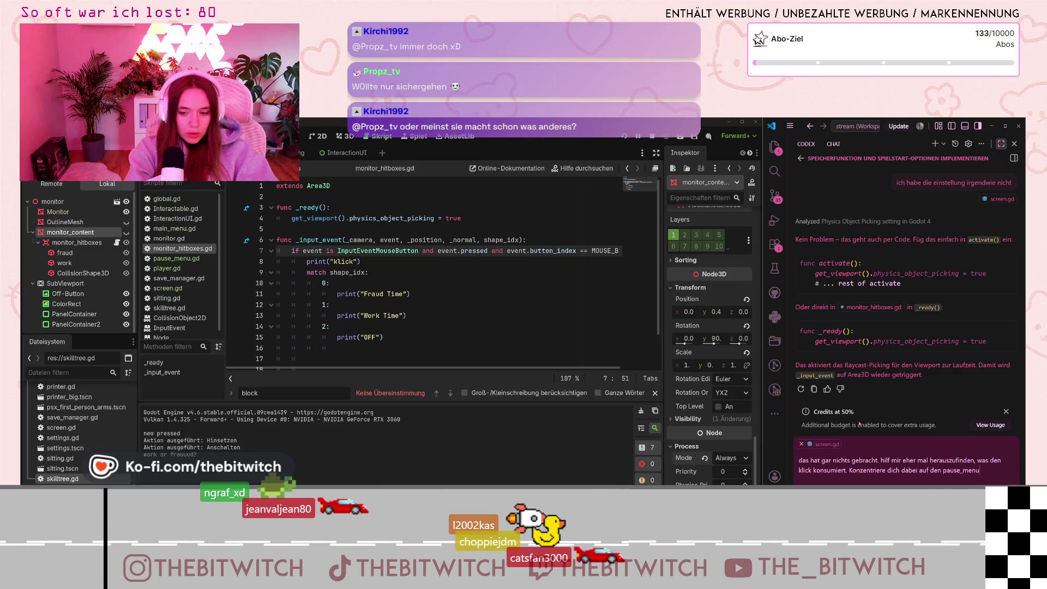
type(", main_menu und skill")
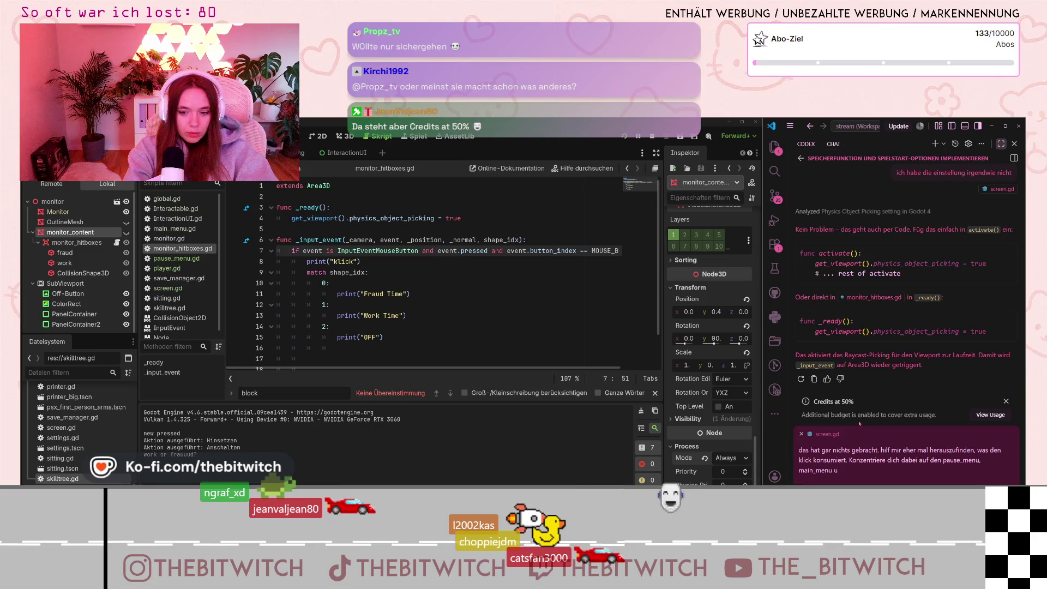
type("tree")
key("Return")
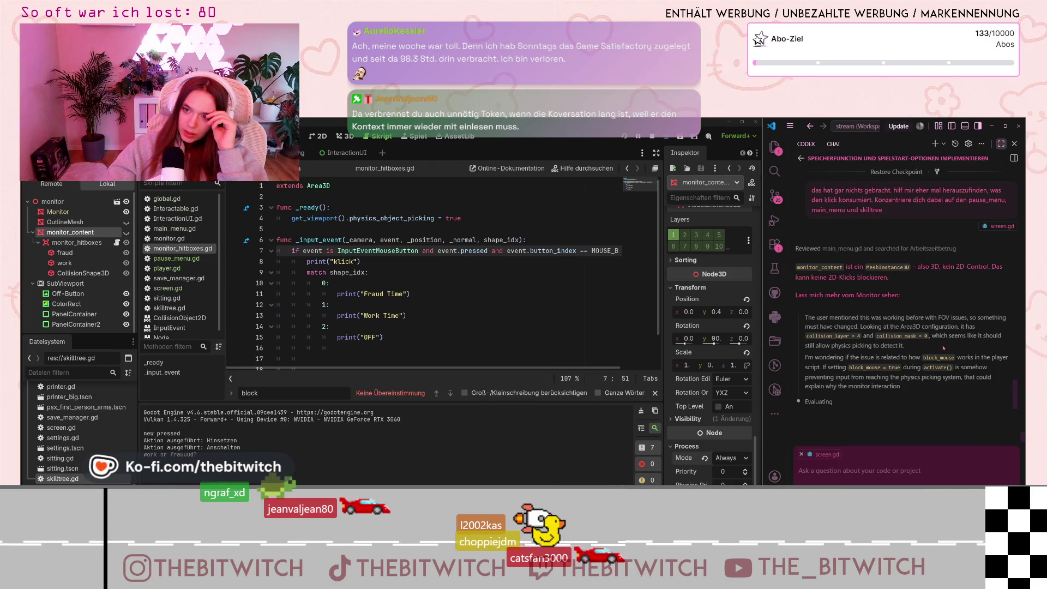
Scroll up through the chat history, then drag back down to the answer with debug prints.
scroll(1012, 301, "up", 10)
scroll(1012, 300, "up", 10)
left_click_drag(1021, 165, 1015, 449)
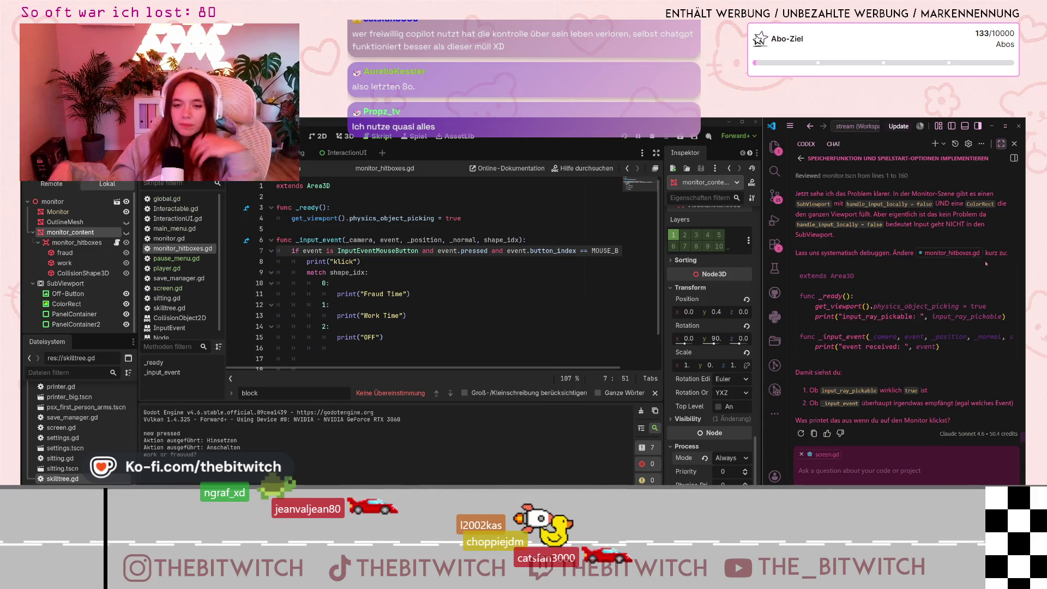
scroll(942, 300, "up", 1)
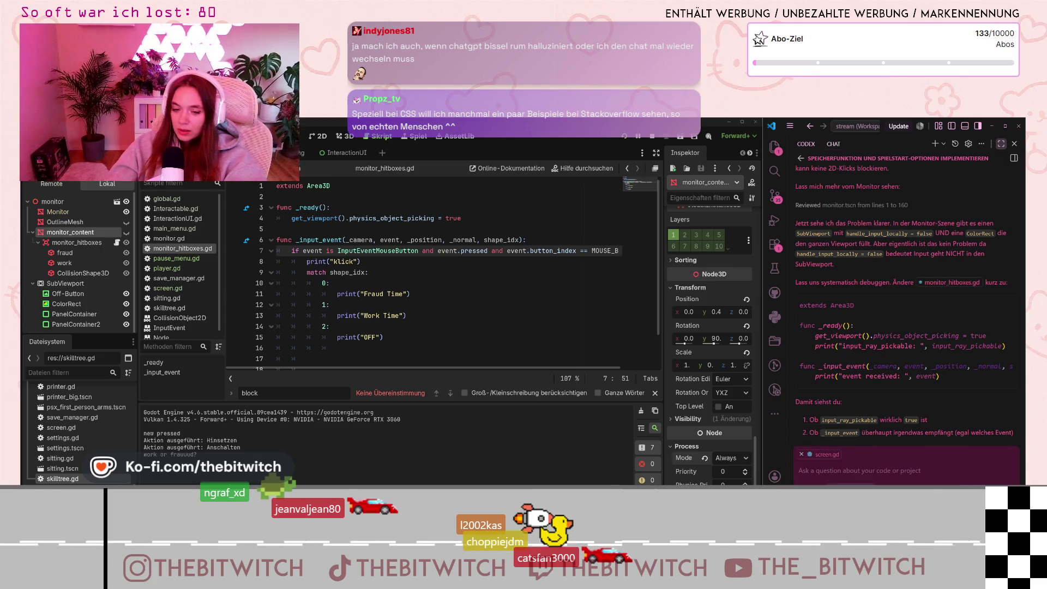
left_click(837, 490)
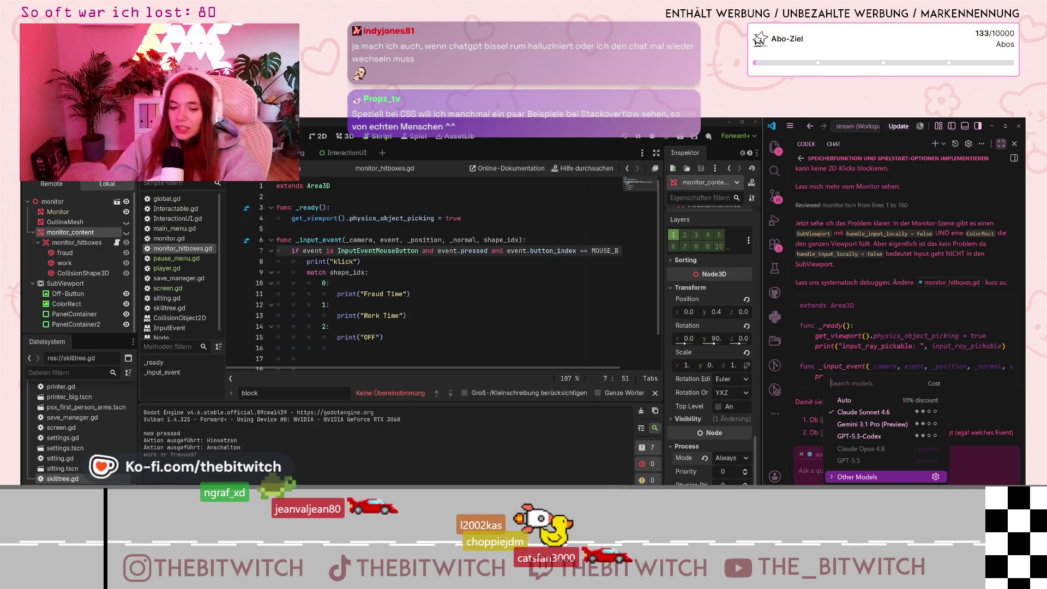
left_click(839, 478)
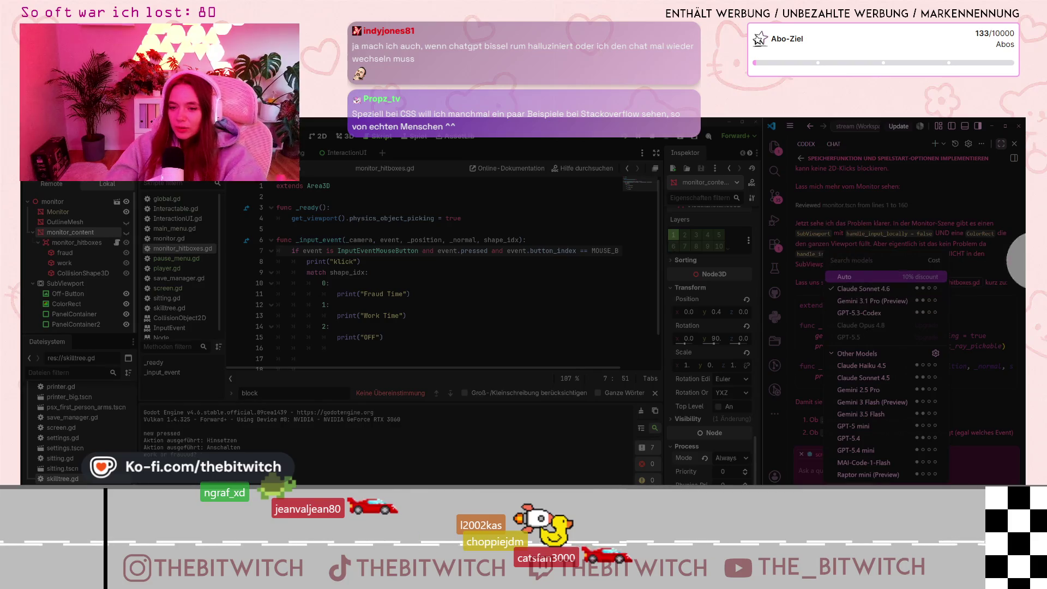
left_click(1009, 387)
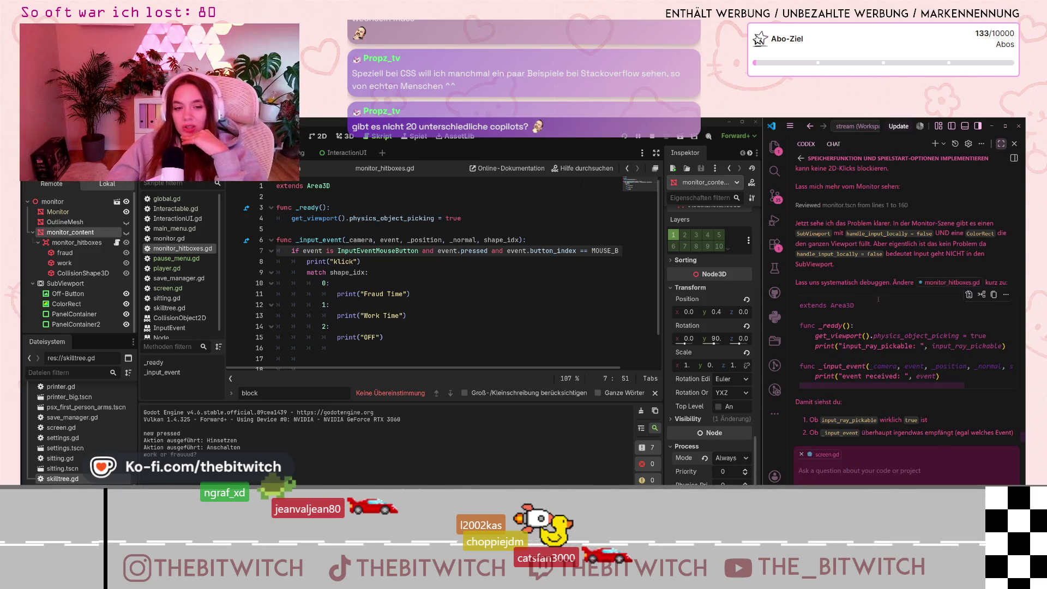
scroll(883, 364, "up", 5)
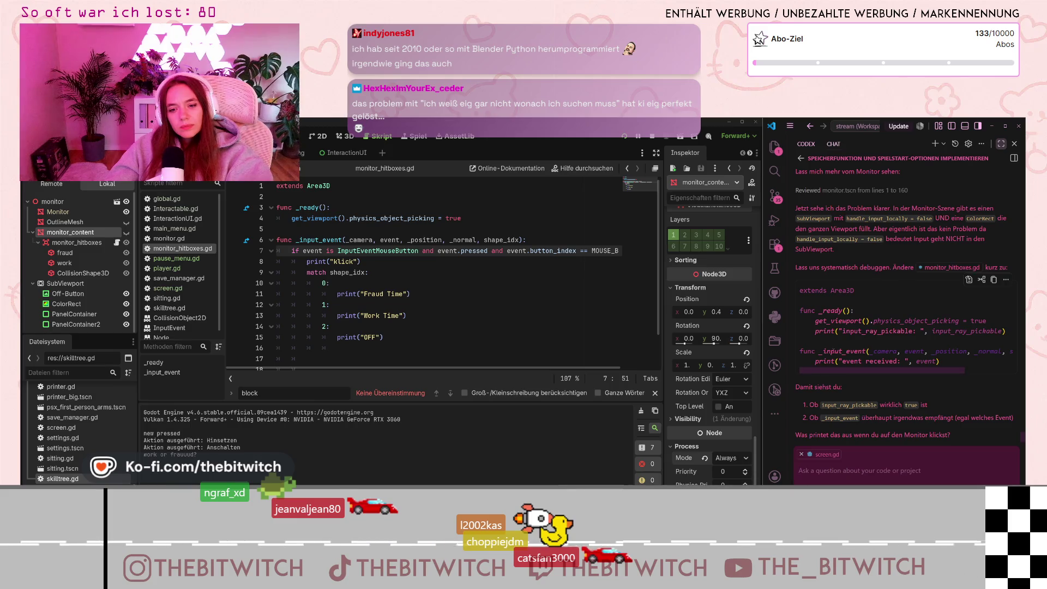
Comment out all the old code in monitor_hitboxes.gd with Ctrl+K.
scroll(320, 292, "down", 1)
scroll(324, 305, "up", 1)
scroll(327, 314, "down", 1)
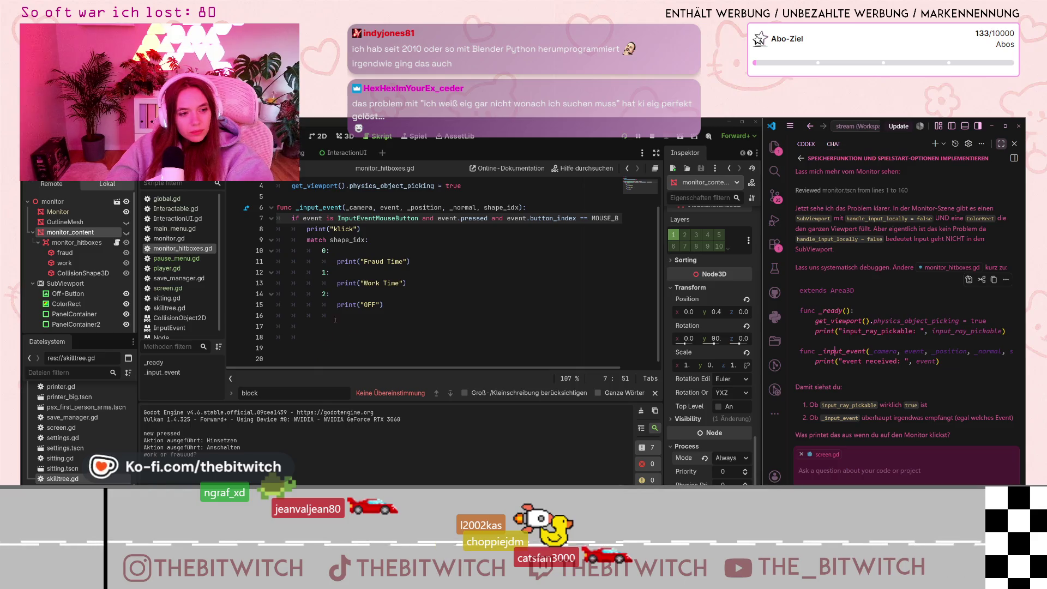
left_click_drag(331, 326, 277, 185)
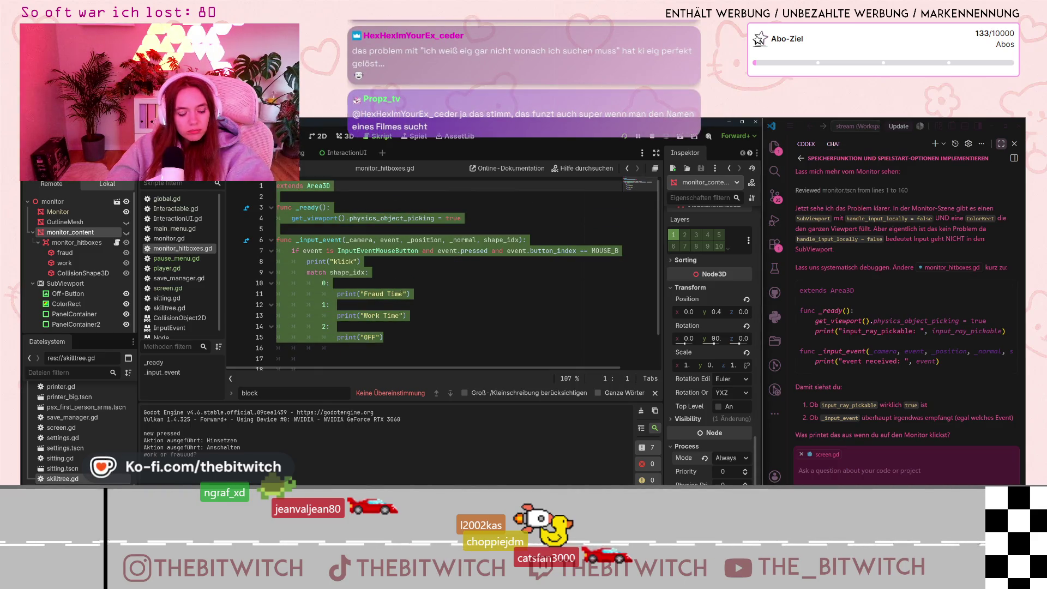
key("ctrl+k")
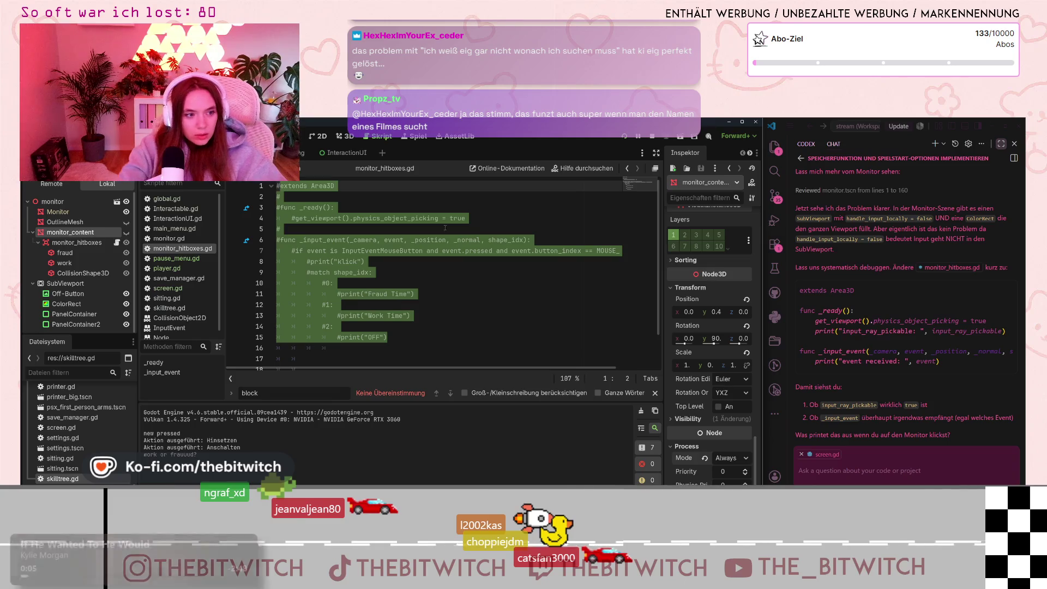
Paste the debug-print version below the commented code, save it, and run the project.
scroll(436, 273, "down", 1)
left_click(307, 337)
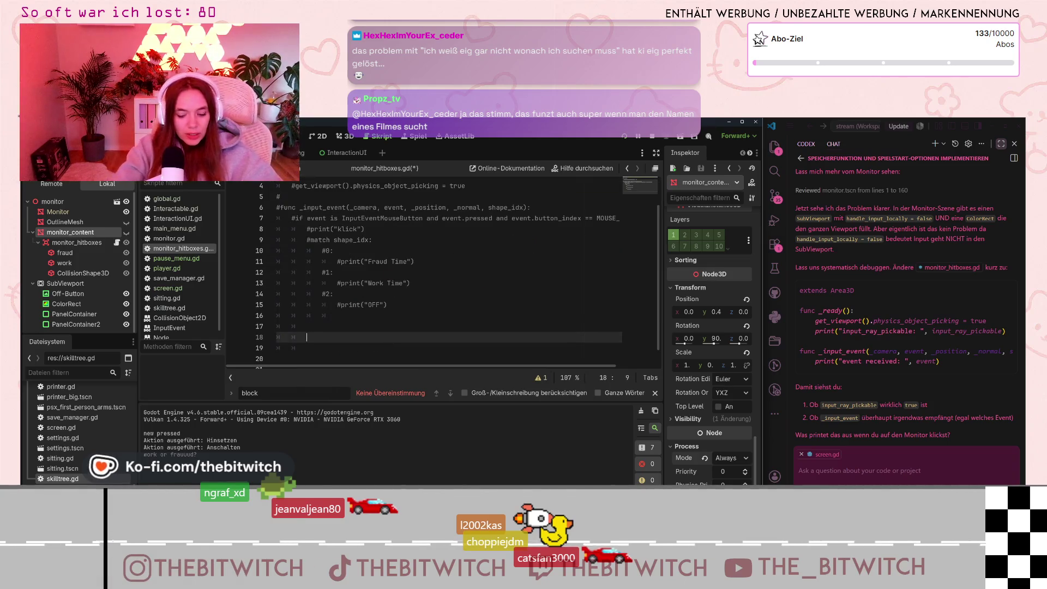
type("extends Area3D  func _ready():     get_viewport().physics_object_picking = true     print(\"input_ray_pickable: \", input_ray_pickable)  func _input_event(_camera, event, _position, _normal, shape_idx):     print(\"event received: \", event)")
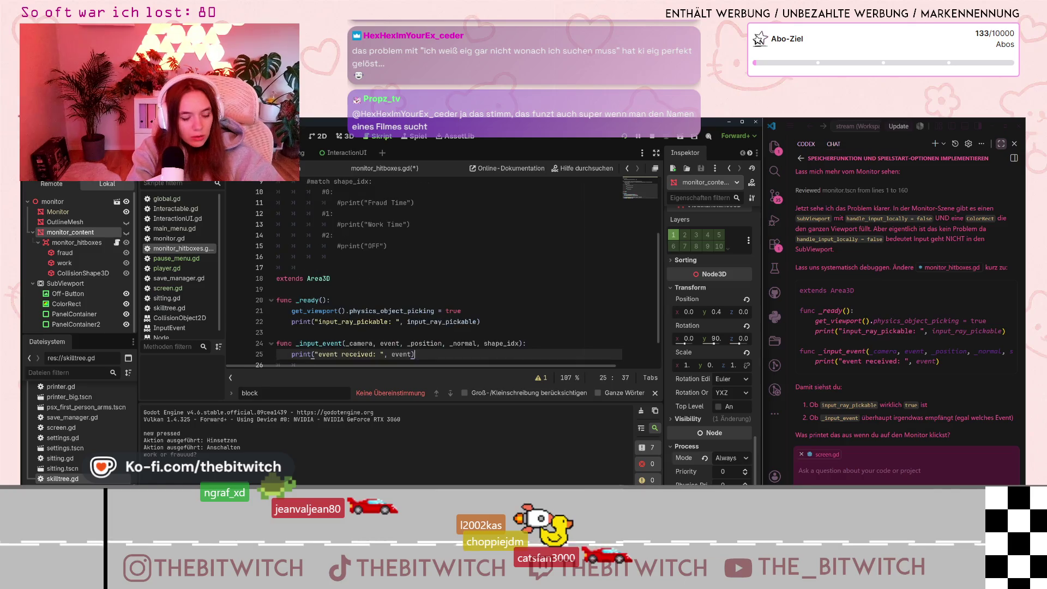
left_click(421, 301)
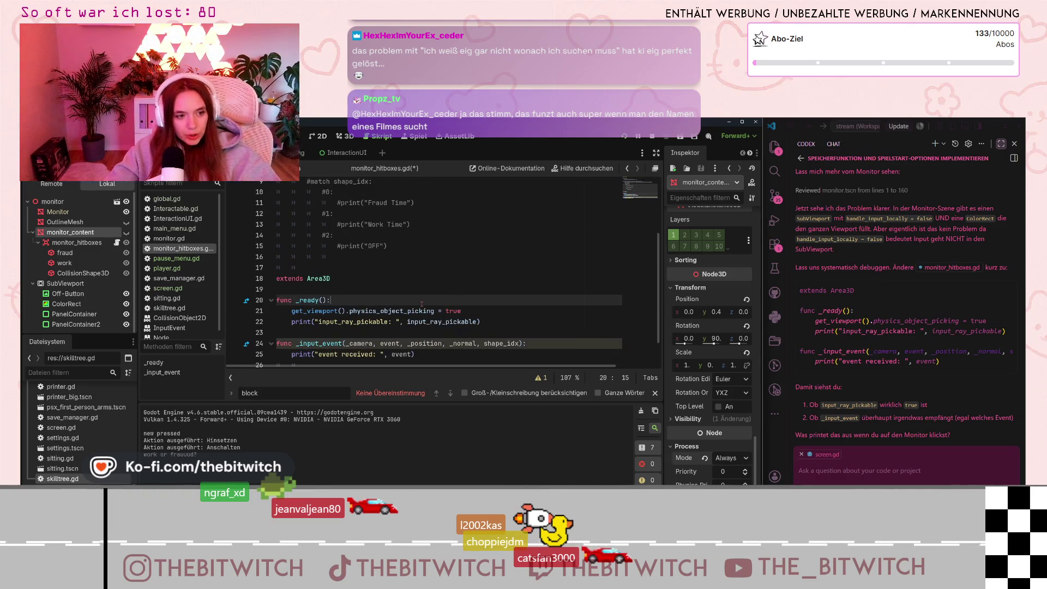
key("ctrl+s")
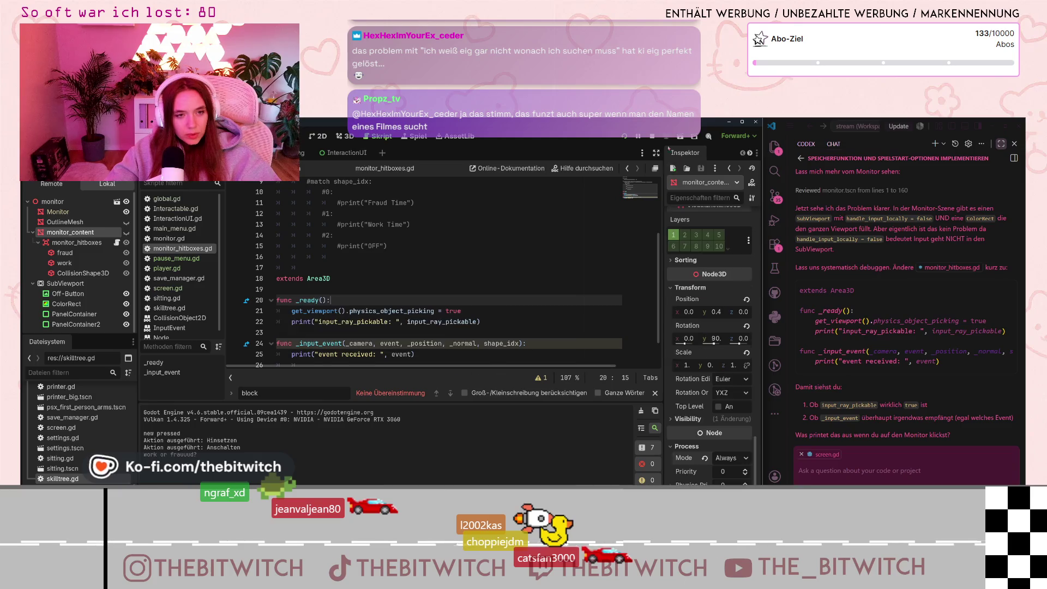
left_click(625, 136)
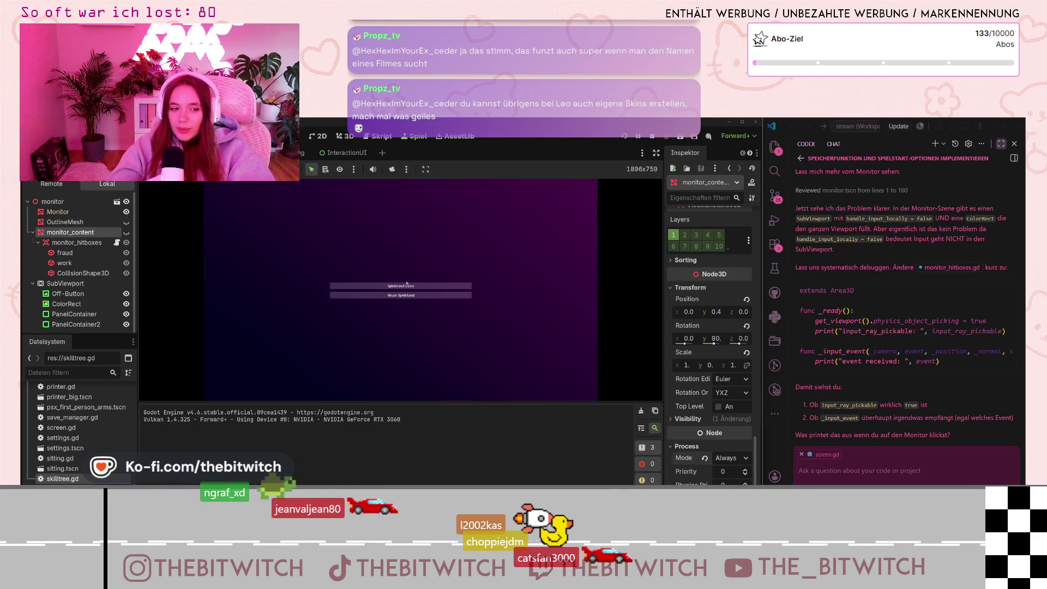
Load the saved game, walk to the desk chair, sit down and switch on the monitor.
left_click(406, 284)
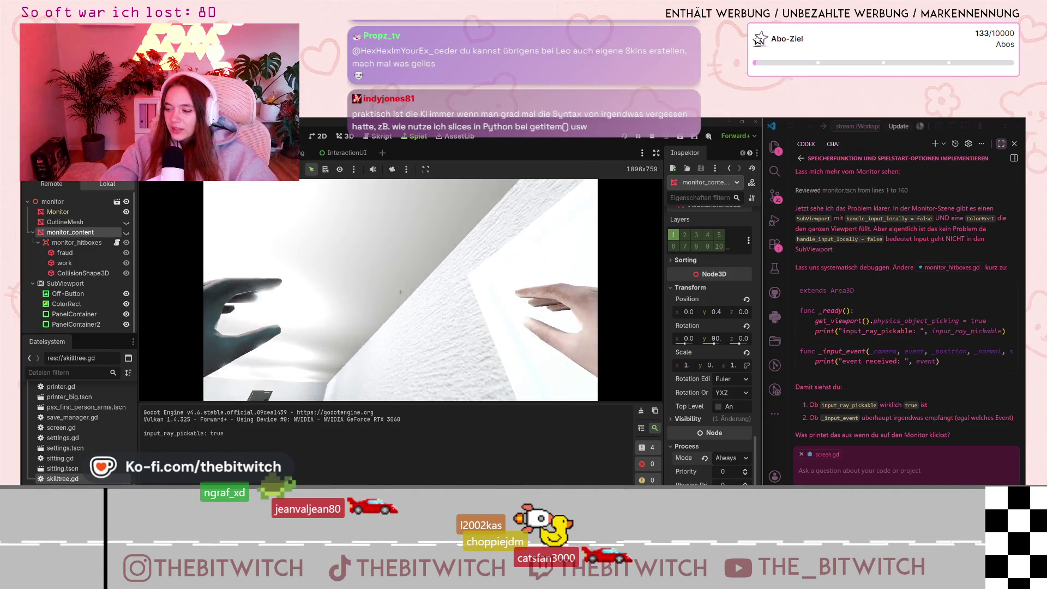
key("w")
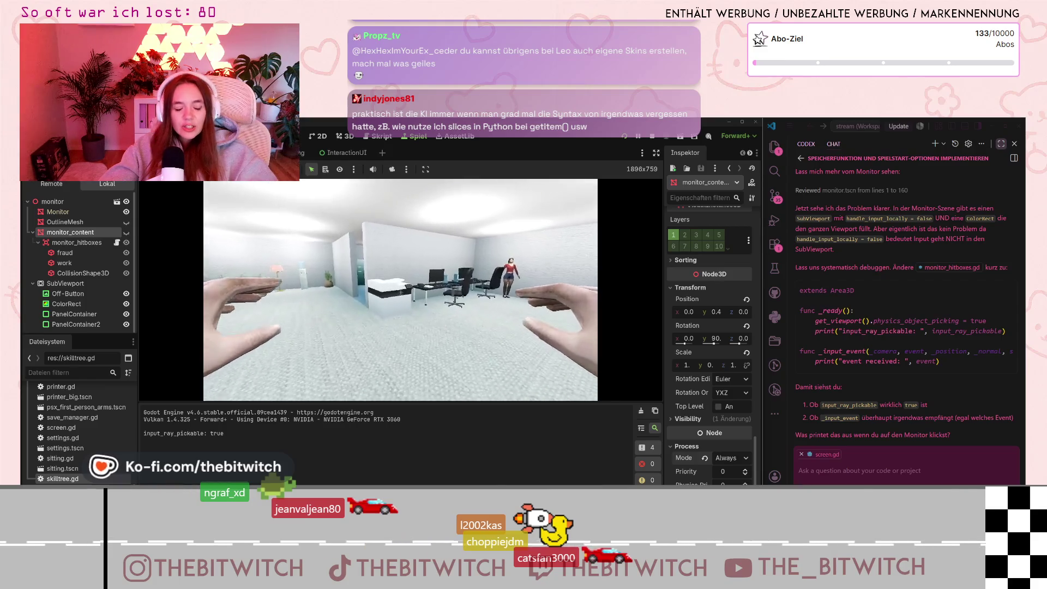
key("e")
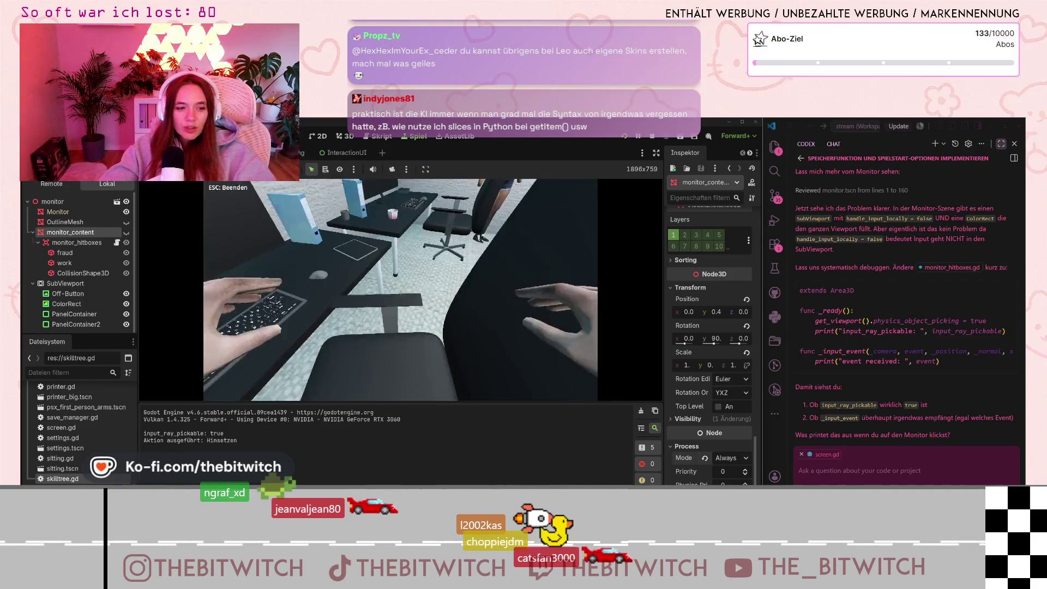
key("e")
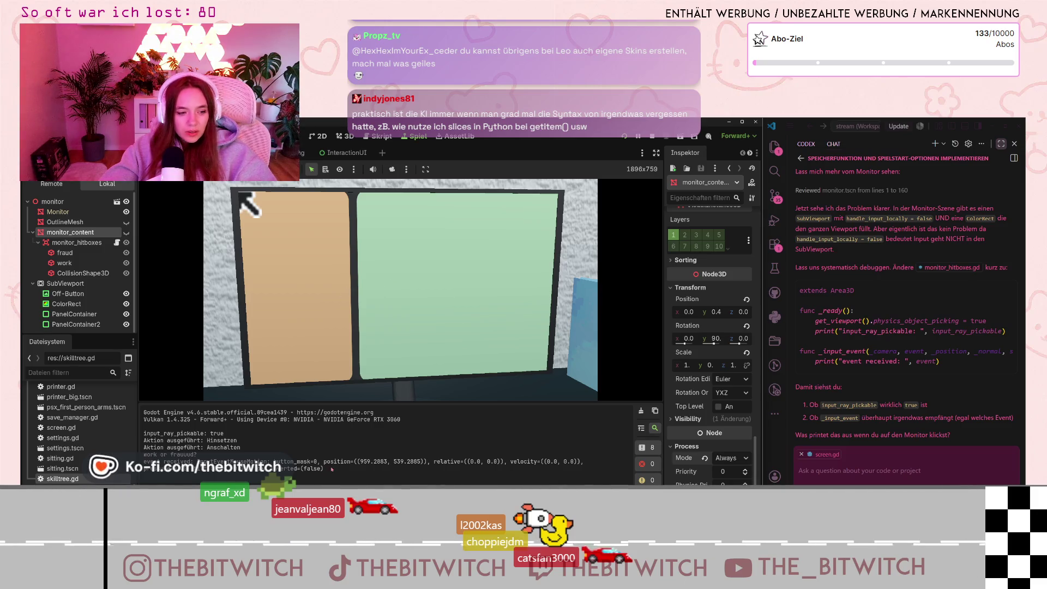
Paste the event-received log line into Copilot chat, noting only the Anschalten menu click registered, not monitor clicks.
left_click_drag(332, 469, 144, 461)
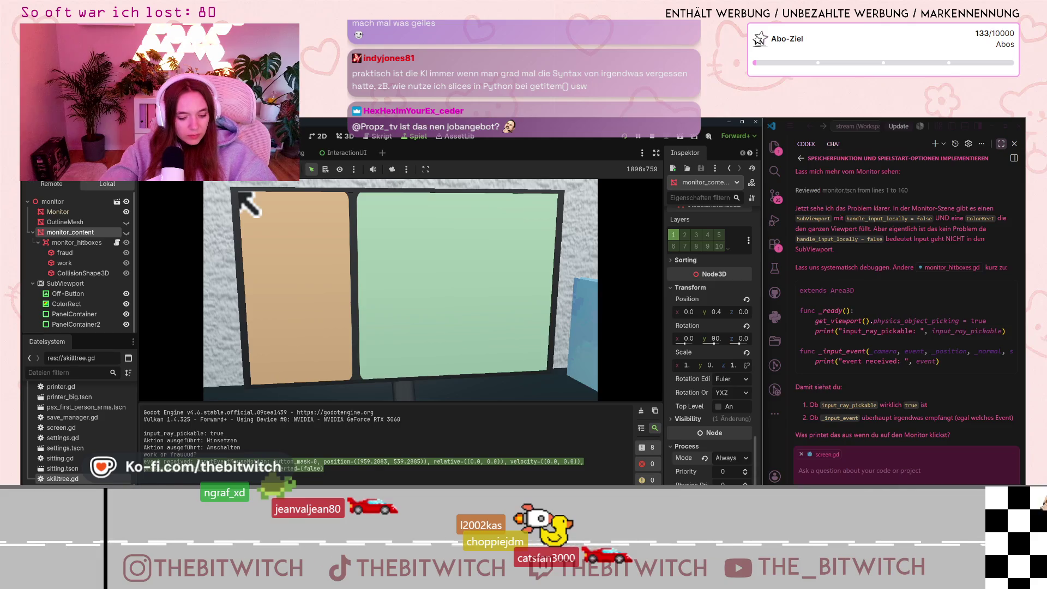
left_click(860, 456)
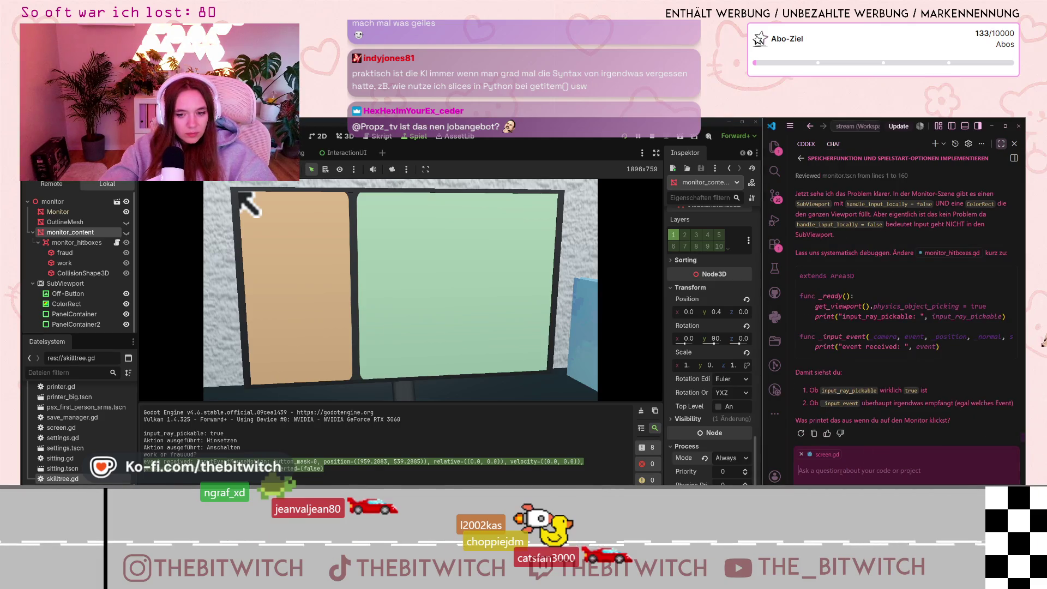
type("event received: InputEventMouseMotion: button_mask=0, position=((959.2883, 539.2885)), relative=((0.0, 0.0)), velocity=((0.0, 0.0)), pressure=0.00, tilt=((0.0, 0.0)), pen_inverted=(false)")
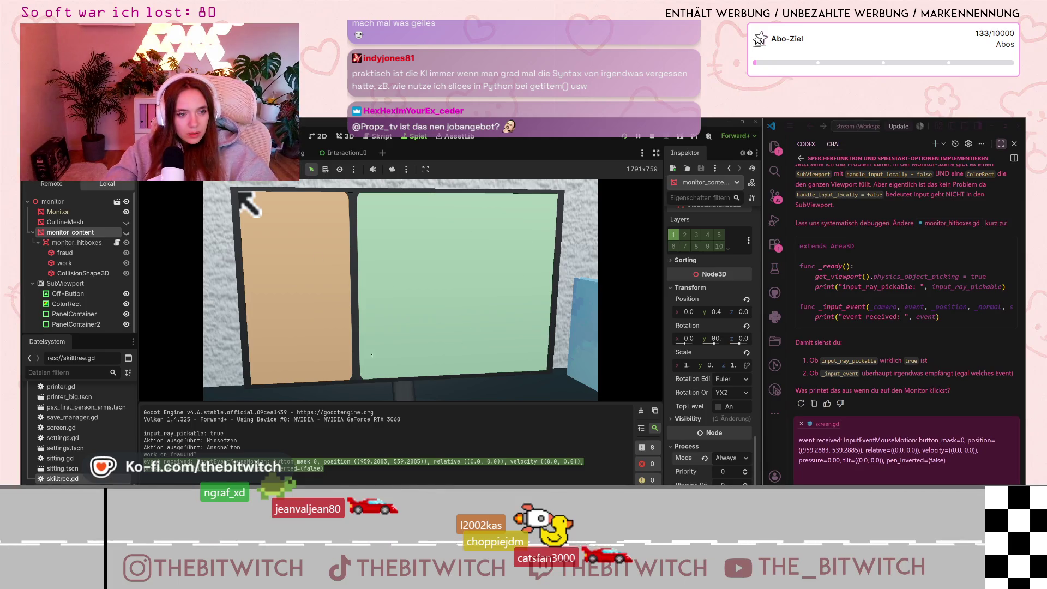
left_click(875, 469)
type("a")
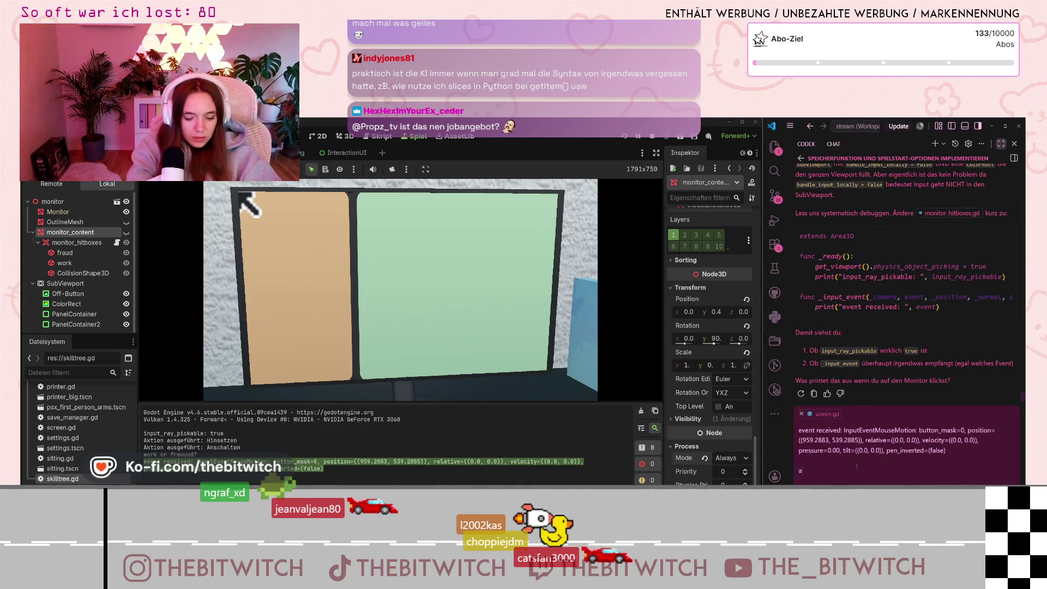
type("ber kein klick auf dem mon")
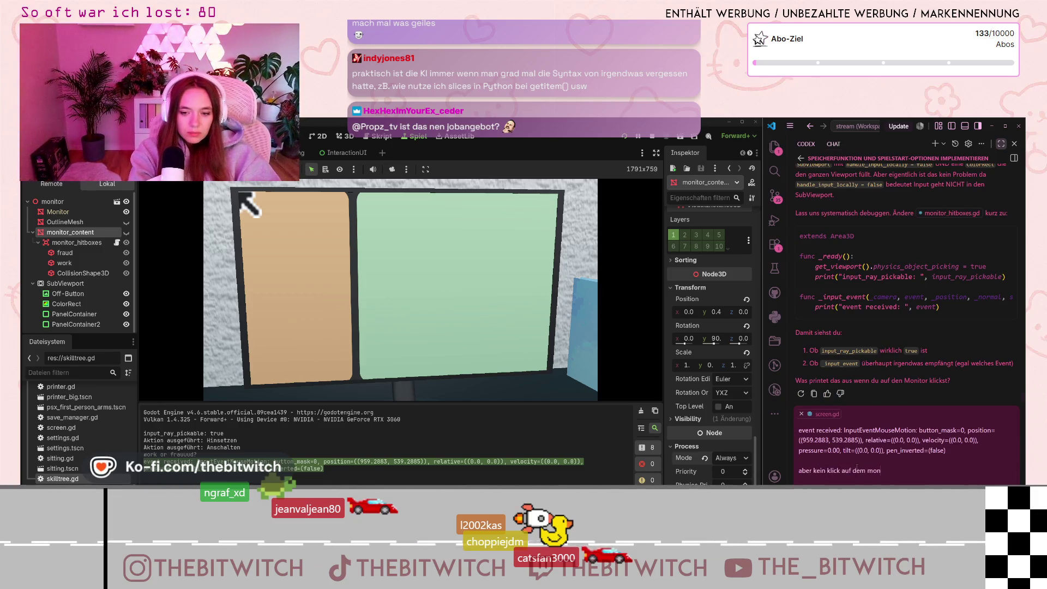
type("itor, nur klick auf das \"Anschalten")
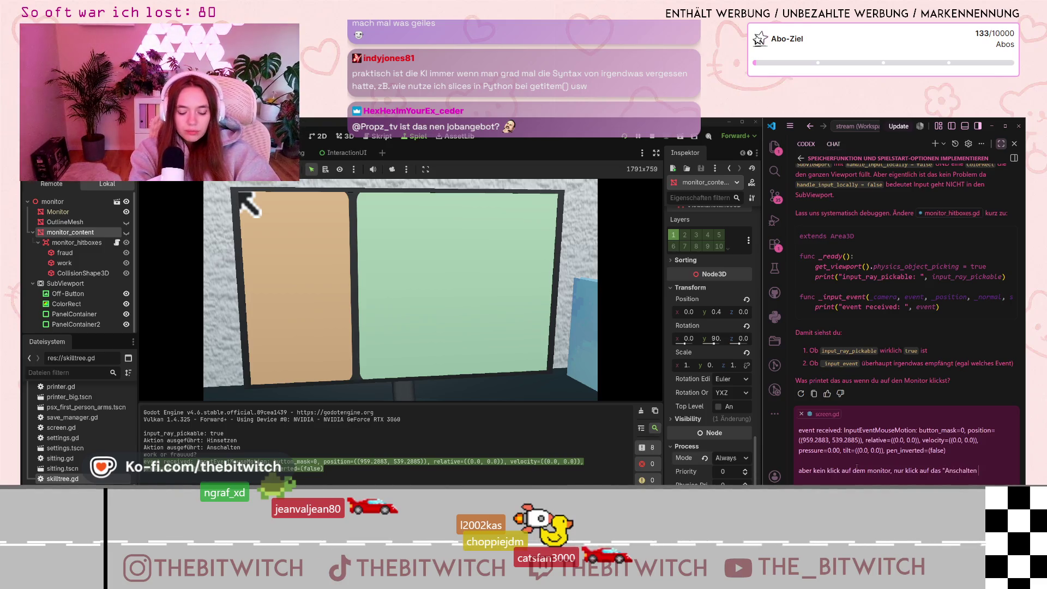
type("\" vom menü")
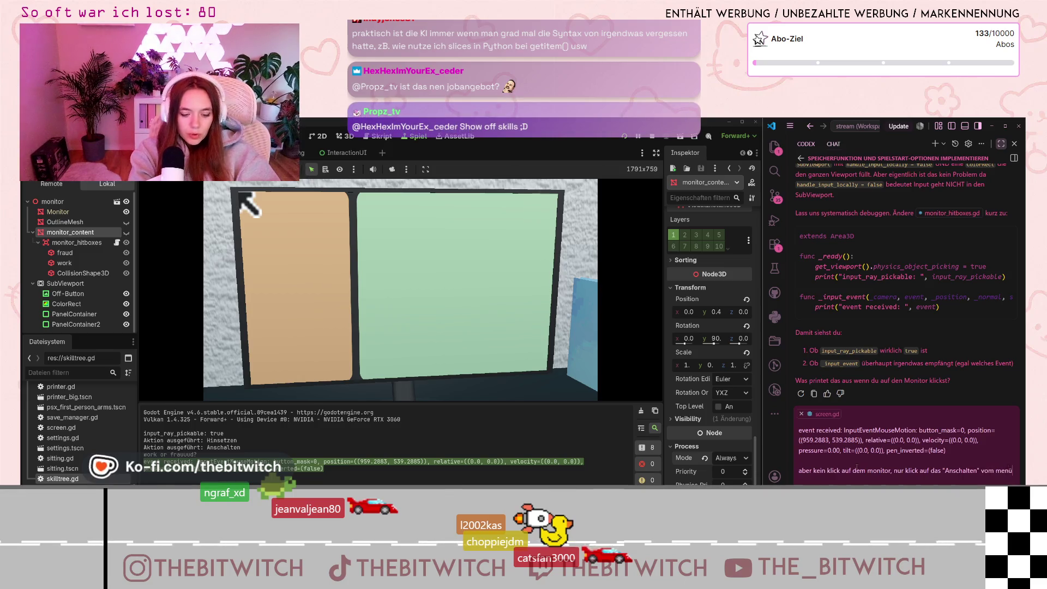
type(" davor")
key("Return")
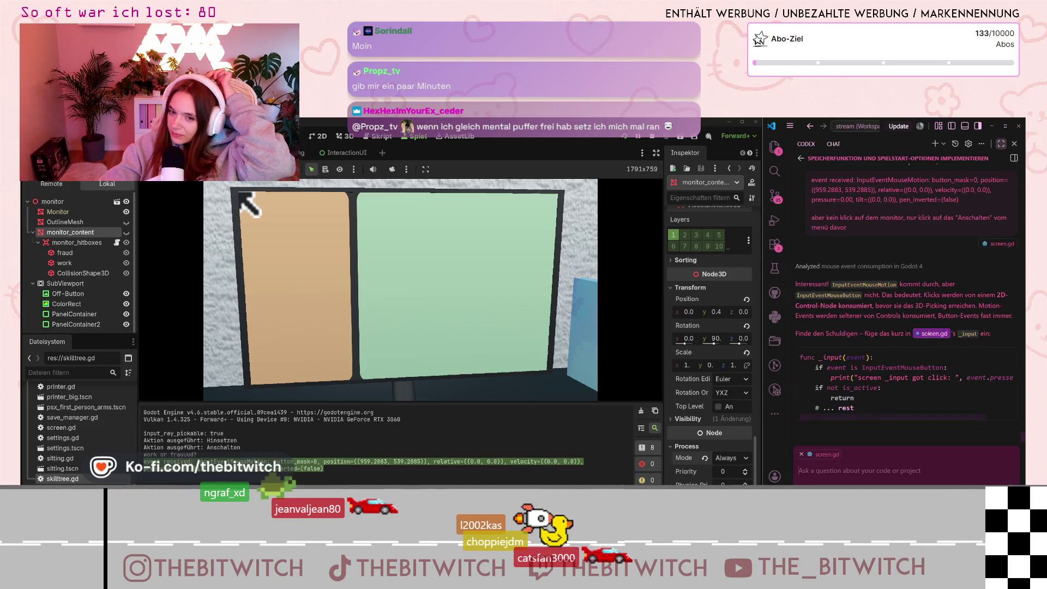
Scroll through Copilot's answer suggesting click debug prints in screen.gd's _input and the hitbox script.
scroll(882, 249, "up", 2)
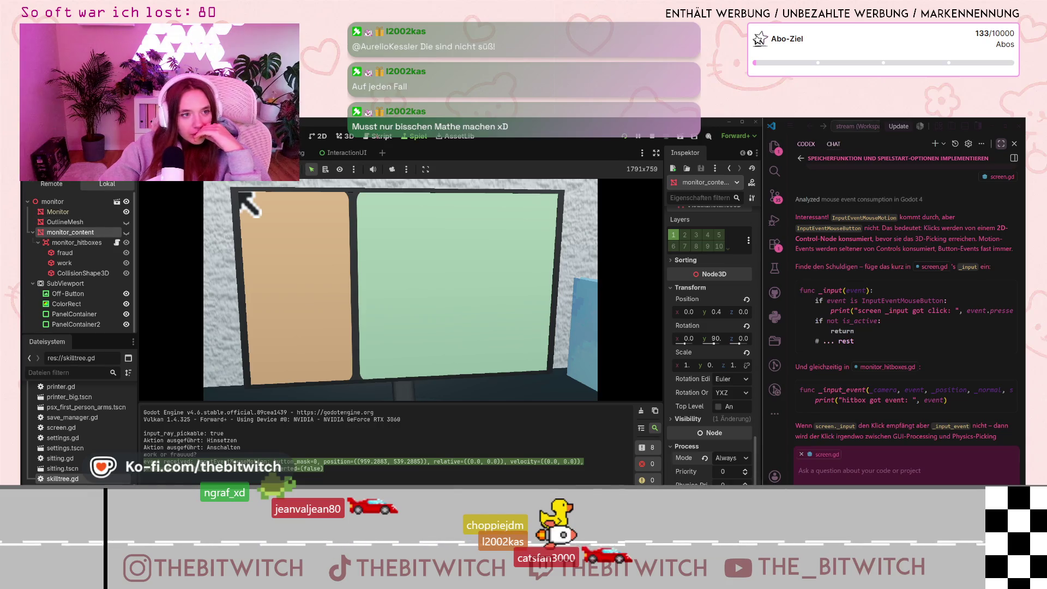
Open screen.gd in Godot's script editor and find the _input function.
left_click(117, 242)
left_click(167, 288)
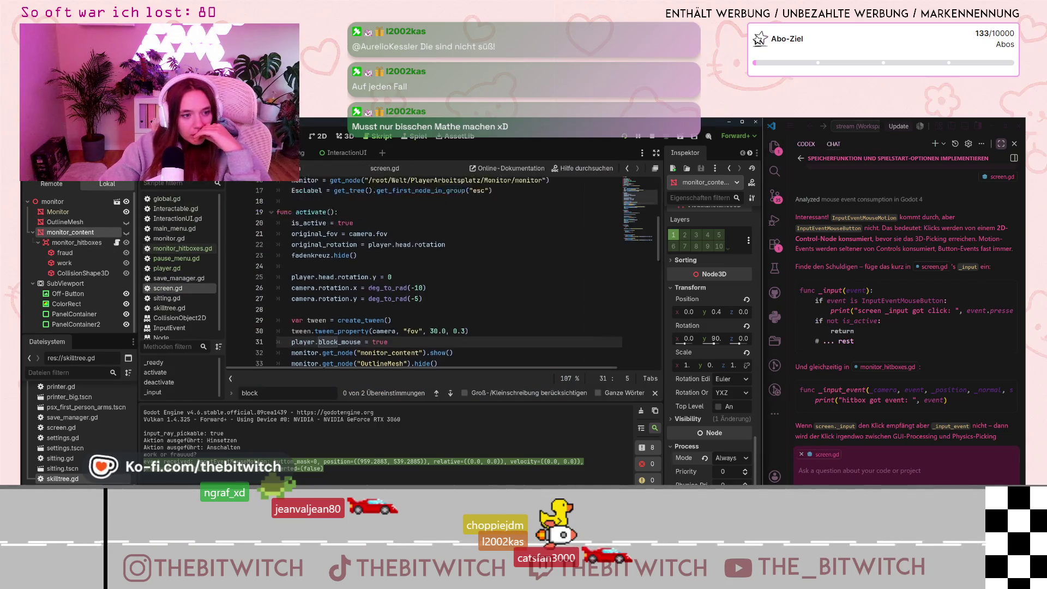
scroll(373, 286, "up", 5)
scroll(370, 282, "down", 3)
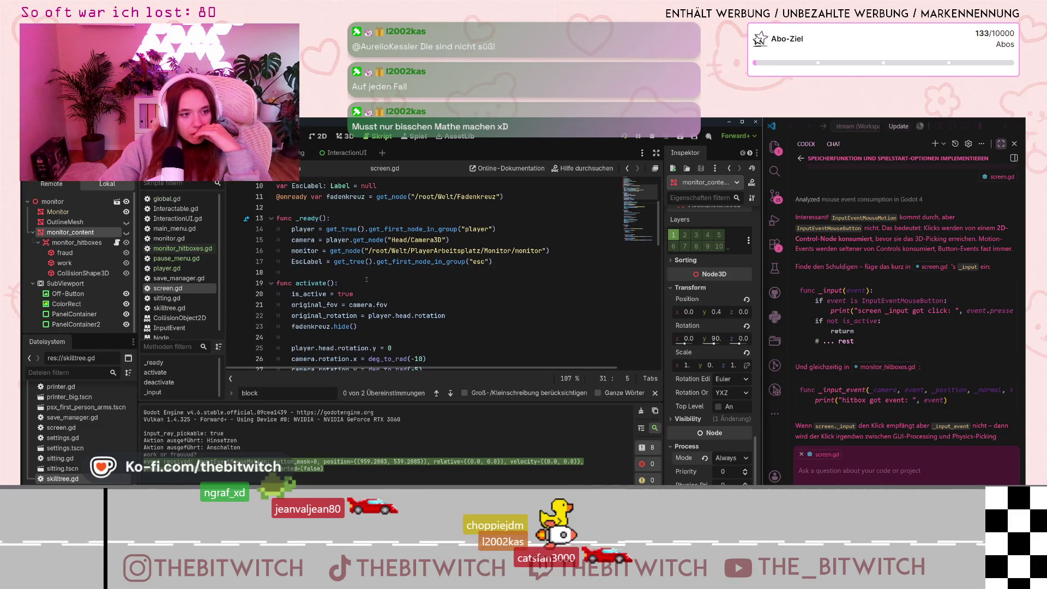
scroll(367, 280, "down", 14)
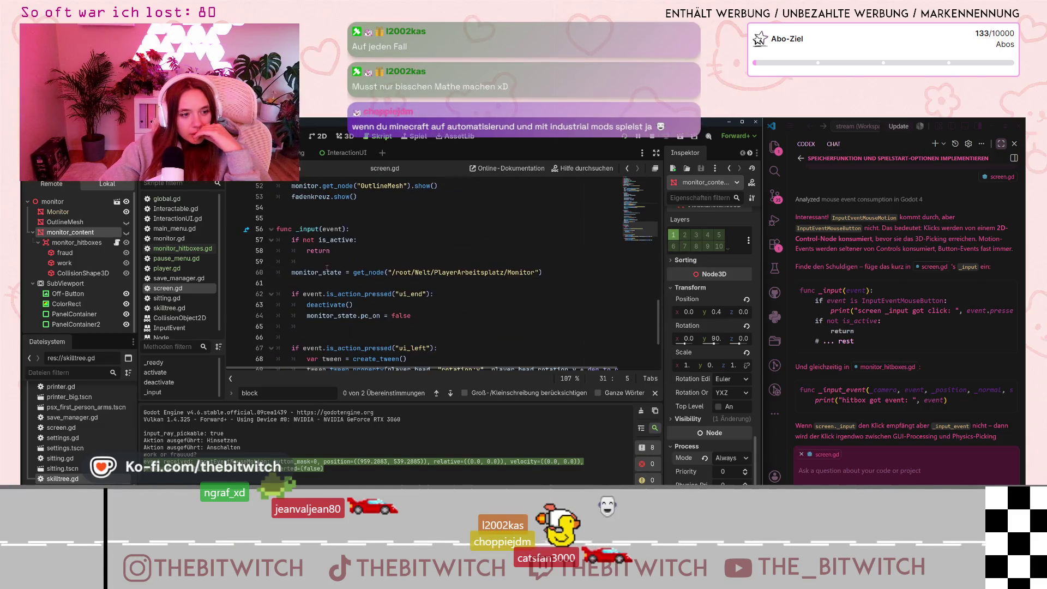
Insert indented blank lines after the monitor_state line and select Copilot's suggested debug code.
left_click(328, 280)
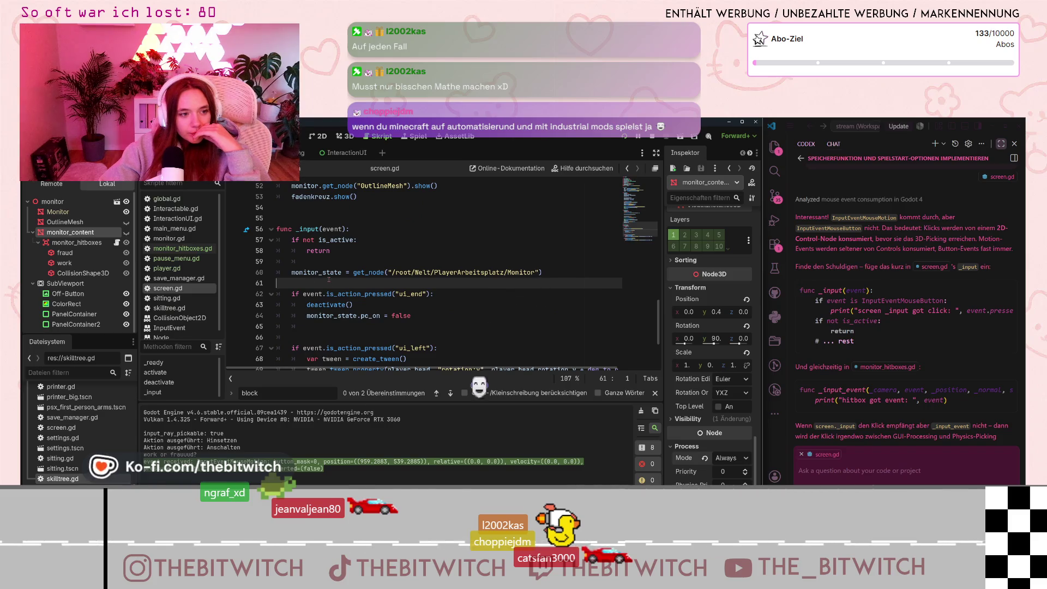
key("Return")
key("Up")
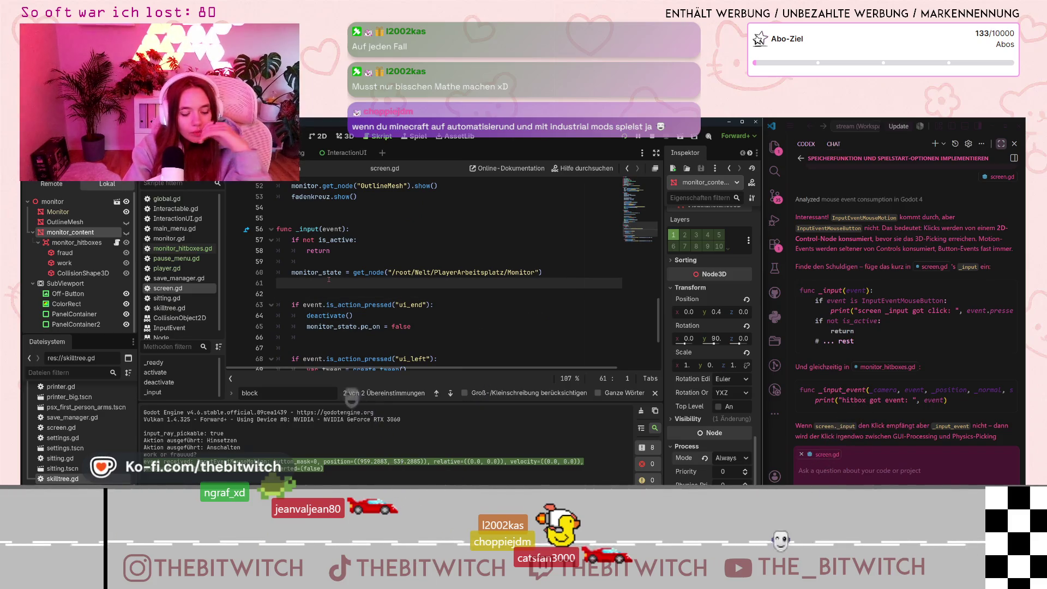
key("Return")
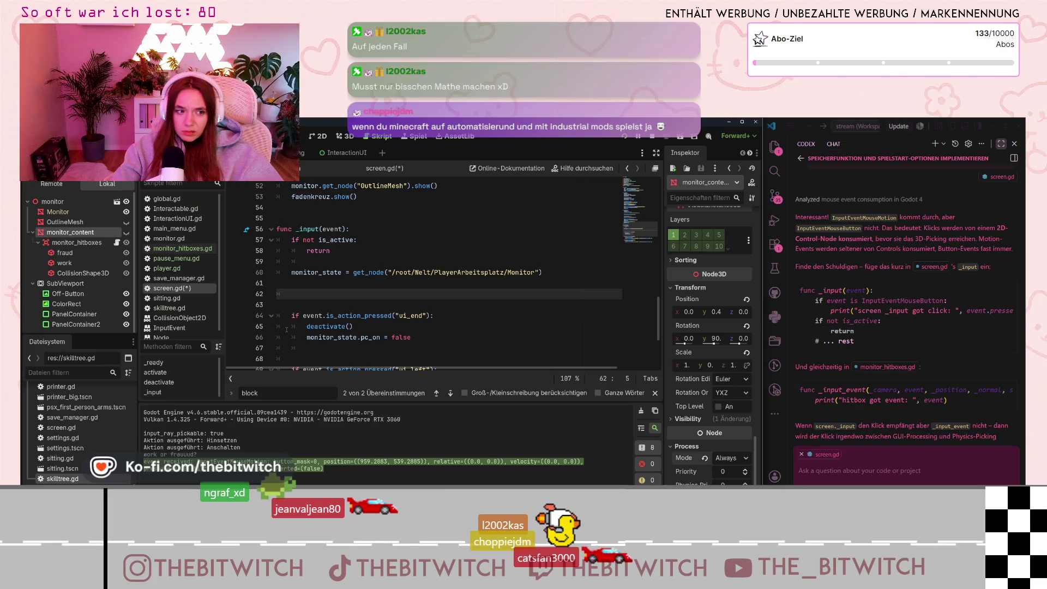
scroll(316, 311, "down", 4)
scroll(325, 299, "up", 4)
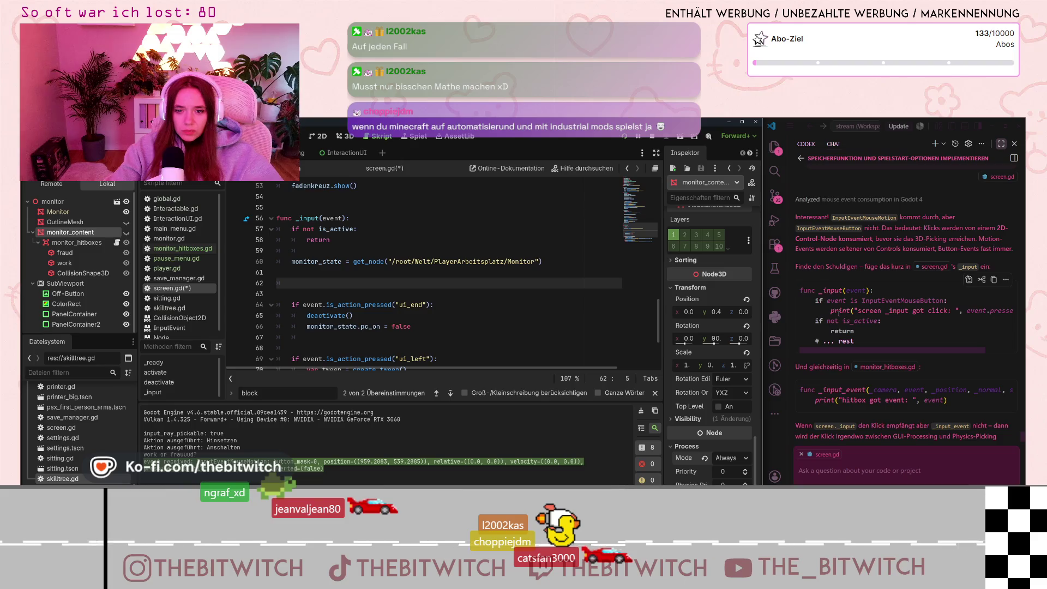
left_click_drag(811, 298, 861, 333)
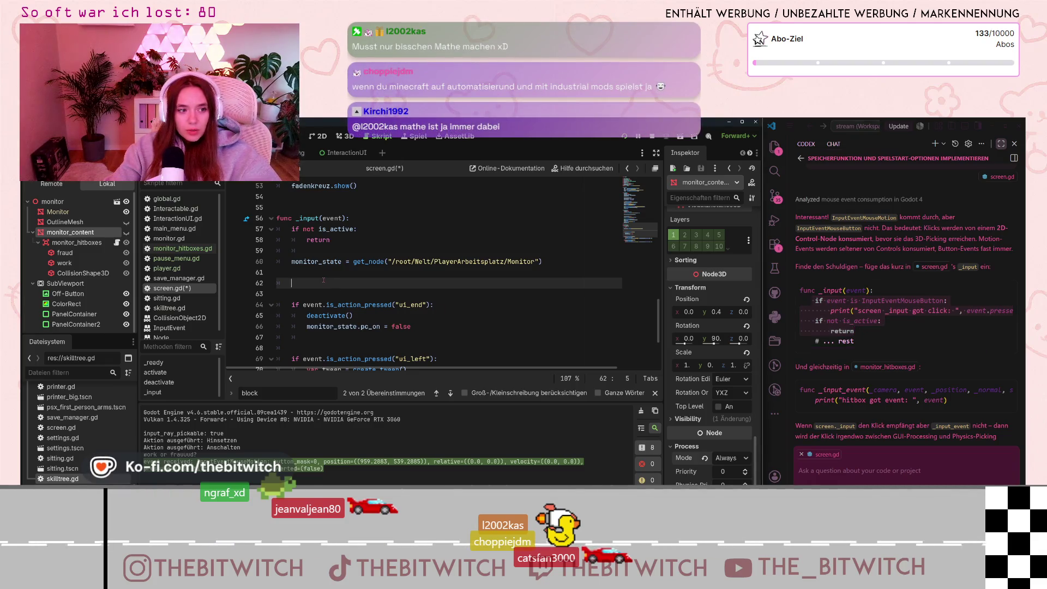
Paste Copilot's click-debug lines into _input, save screen.gd and run the game.
key("ctrl+v")
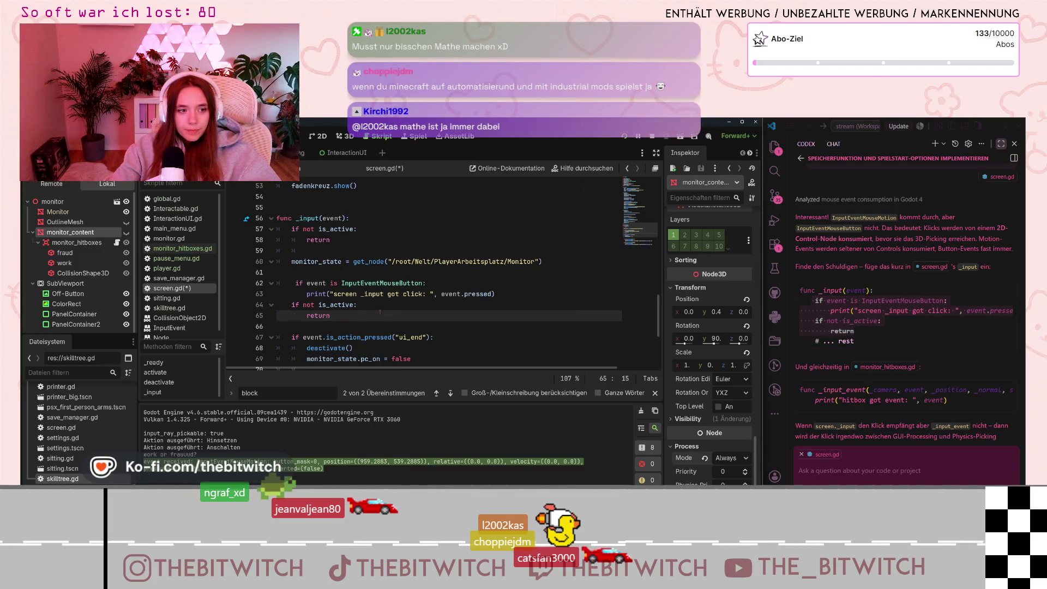
key("ctrl+s")
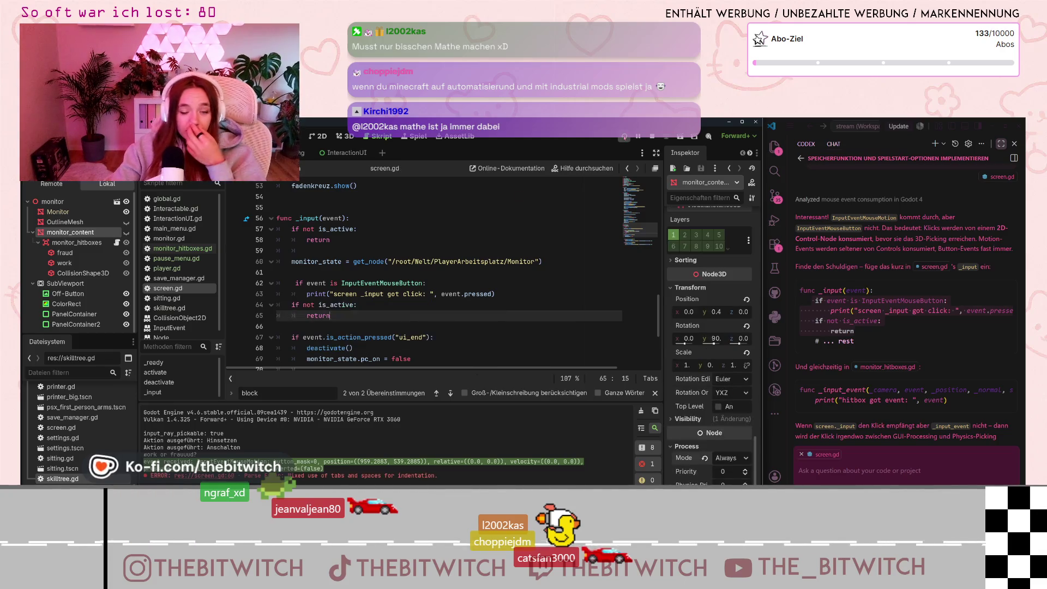
key("F5")
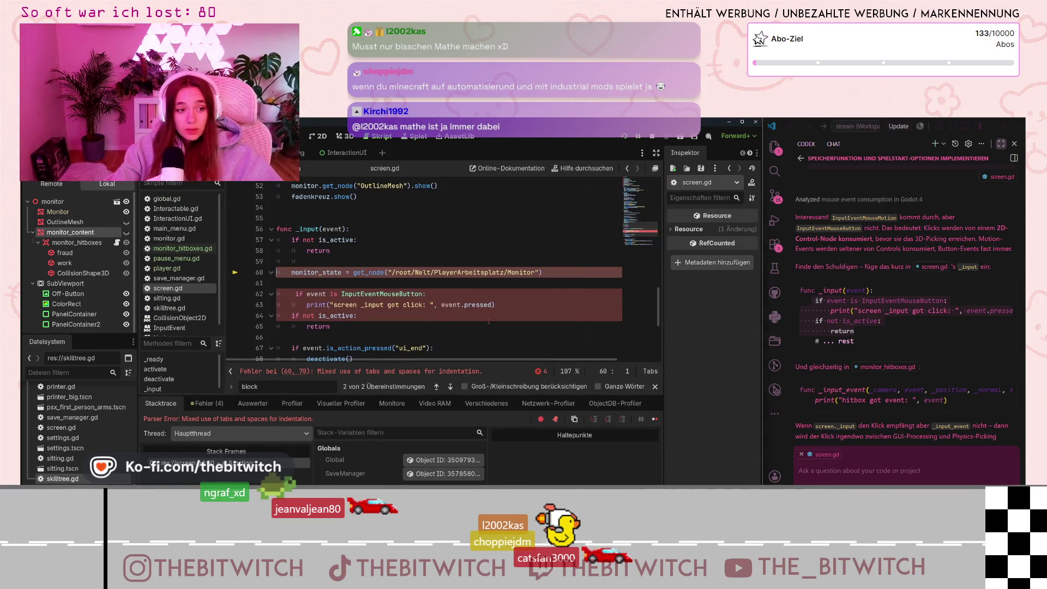
Delete the pasted debug lines and leftover empty line after the mixed tabs-and-spaces error.
mouse_move(335, 272)
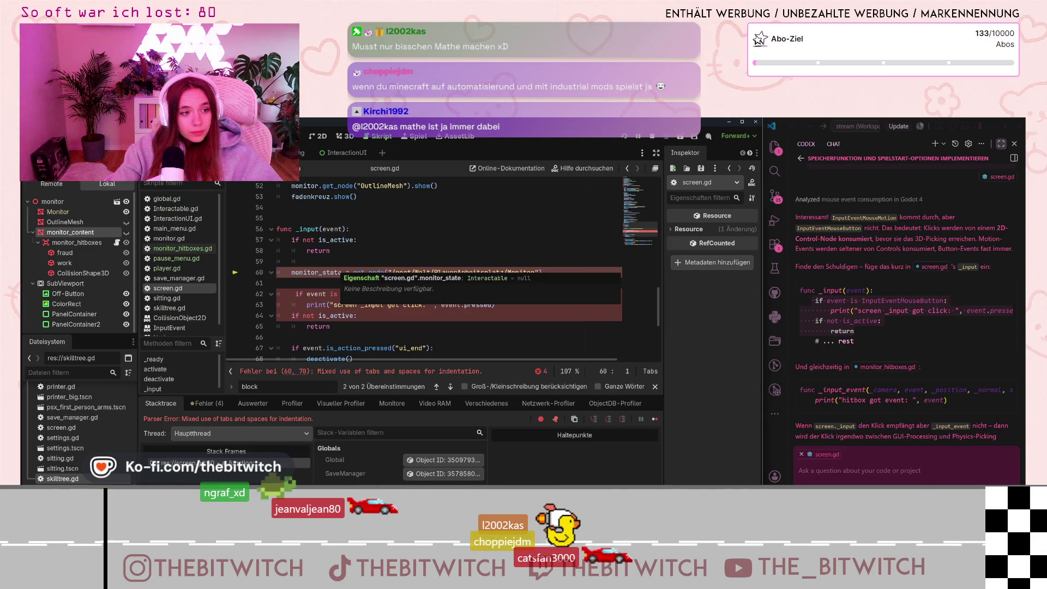
left_click_drag(330, 326, 267, 292)
key("ctrl+c")
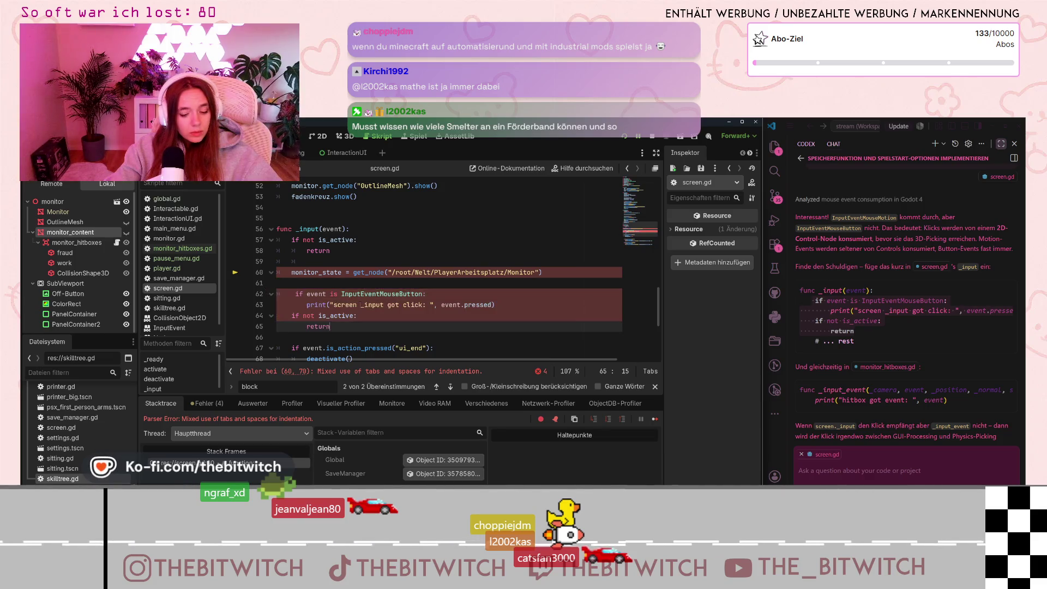
key("BackSpace")
key("Delete")
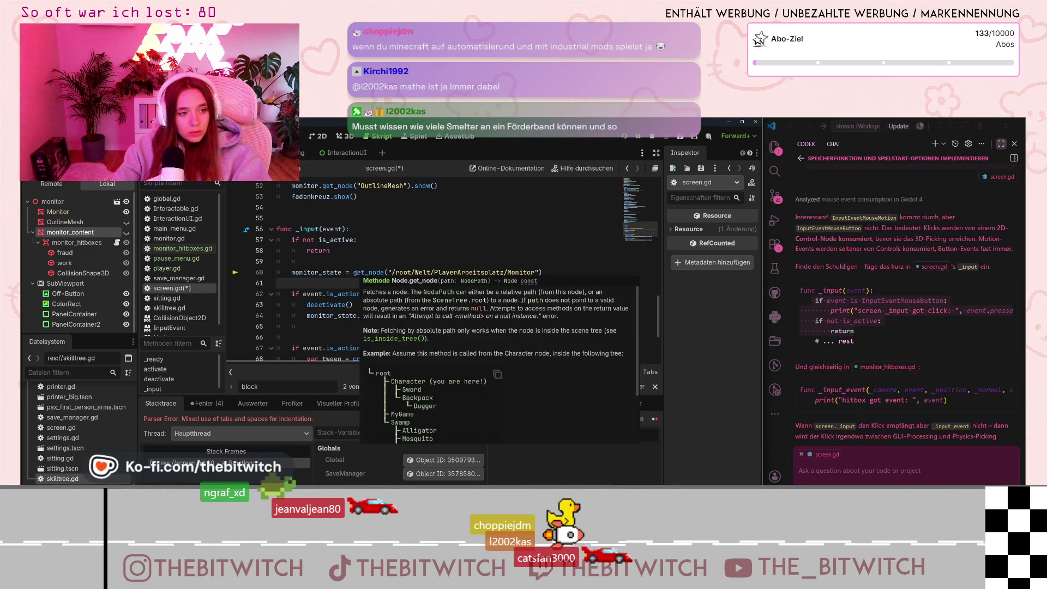
scroll(340, 283, "down", 1)
left_click(329, 303)
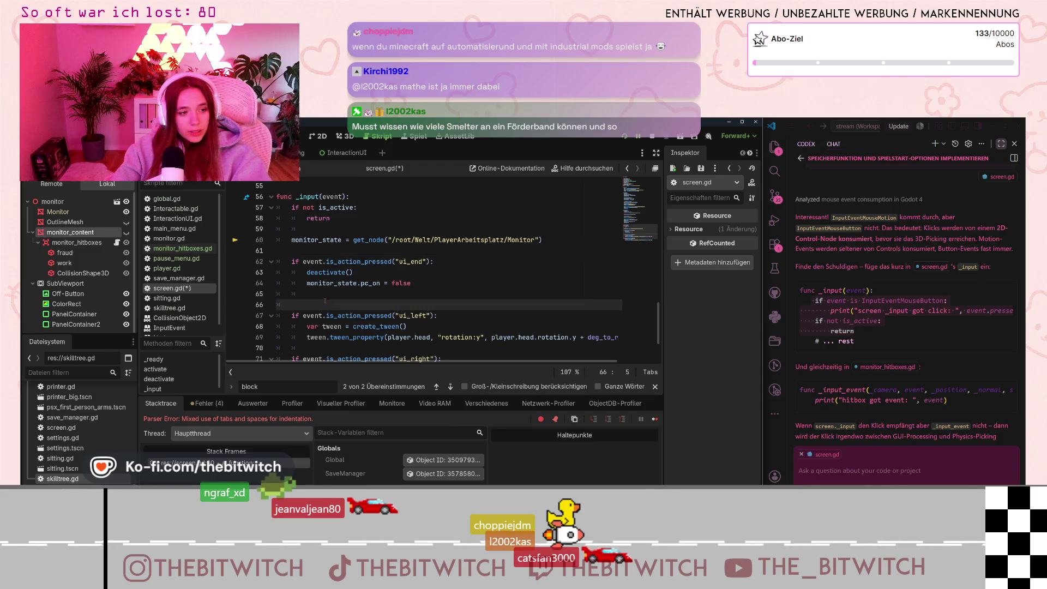
Paste Copilot's mouse-button debug block onto the empty line 75 of screen.gd.
left_click_drag(984, 350, 800, 301)
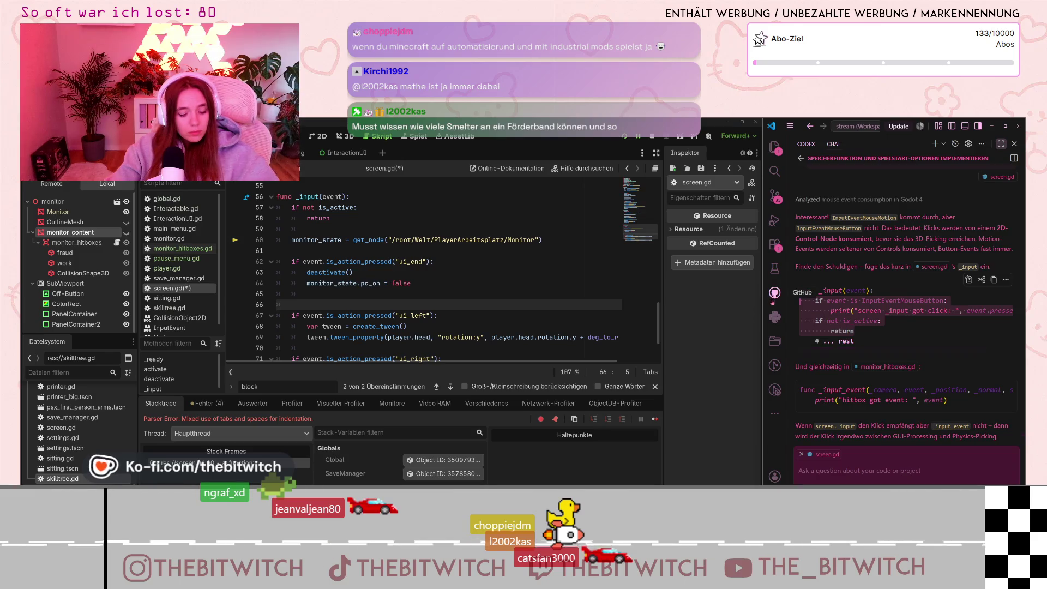
scroll(400, 277, "down", 2)
left_click(299, 339)
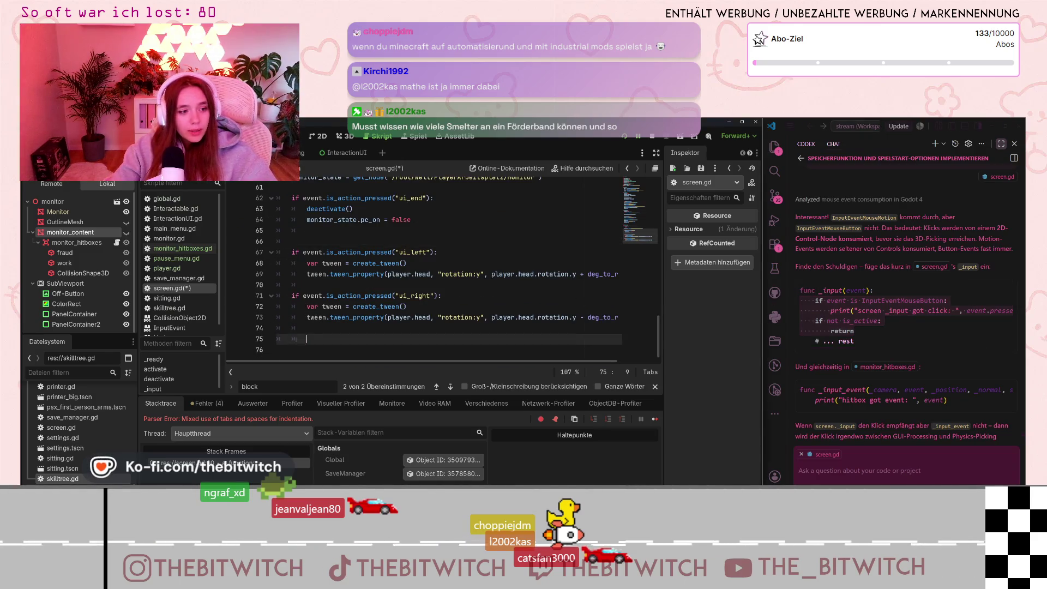
key("ctrl+v")
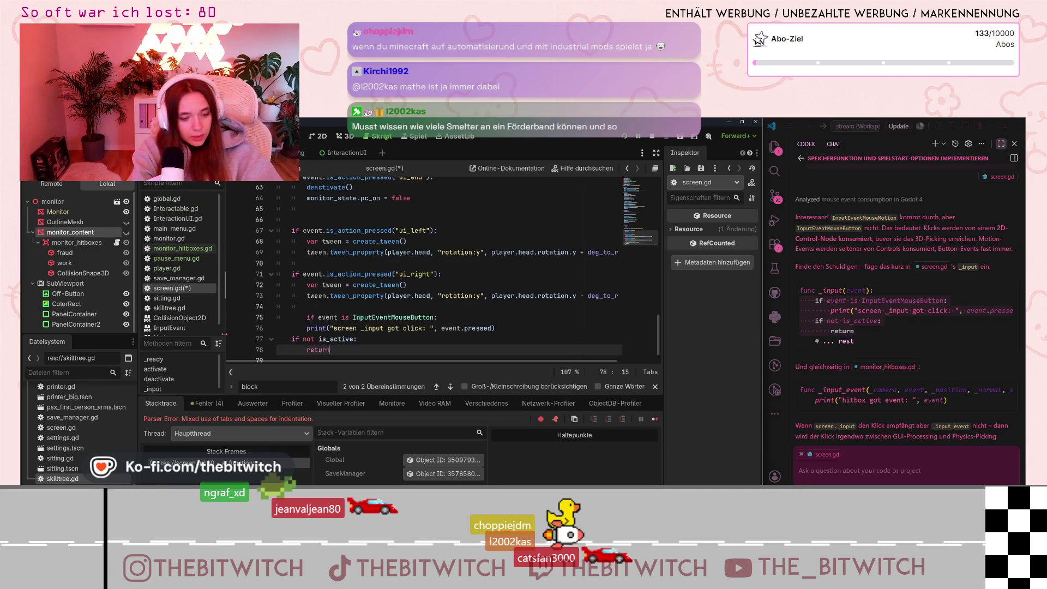
Strip the leading indentation from the pasted lines 75 to 77.
left_click_drag(306, 326, 253, 329)
mouse_move(307, 337)
left_mouse_down()
mouse_move(277, 337)
mouse_move(277, 348)
mouse_move(277, 337)
left_mouse_up()
key("BackSpace")
key("BackSpace")
left_click(299, 359)
key("BackSpace")
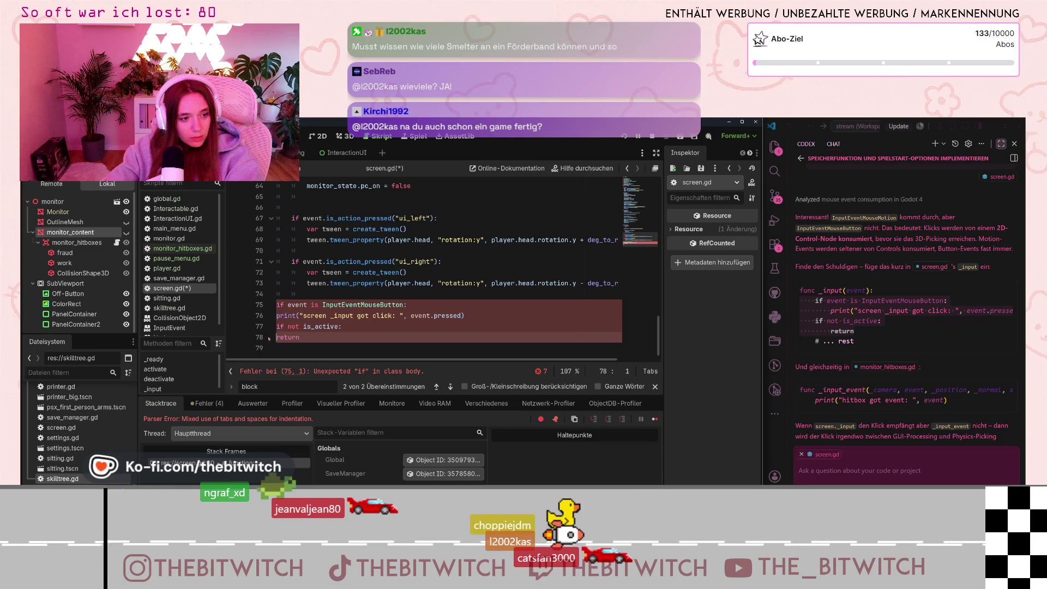
left_click(276, 304)
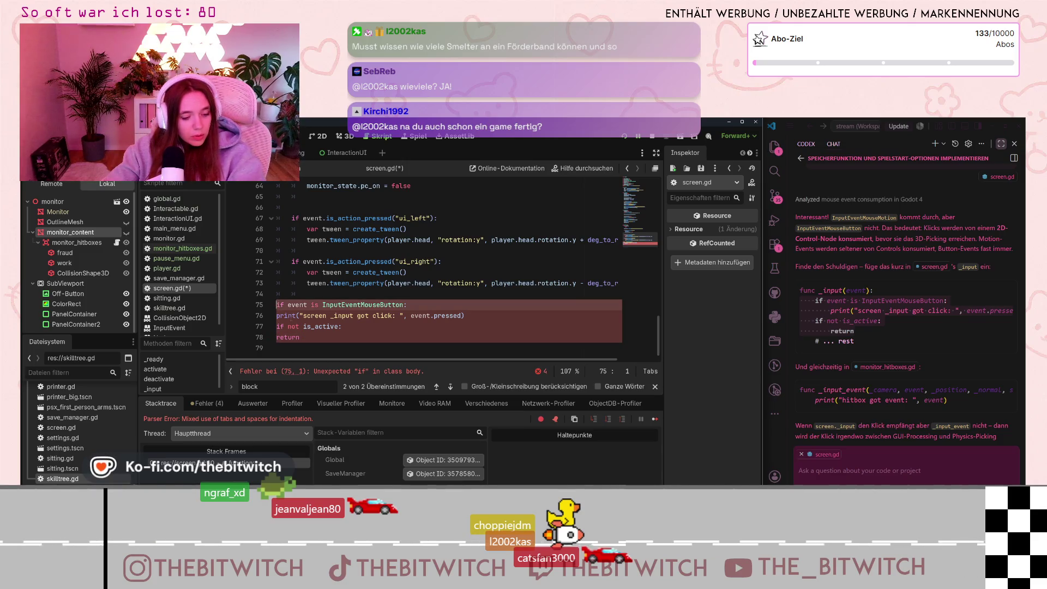
left_click(276, 316)
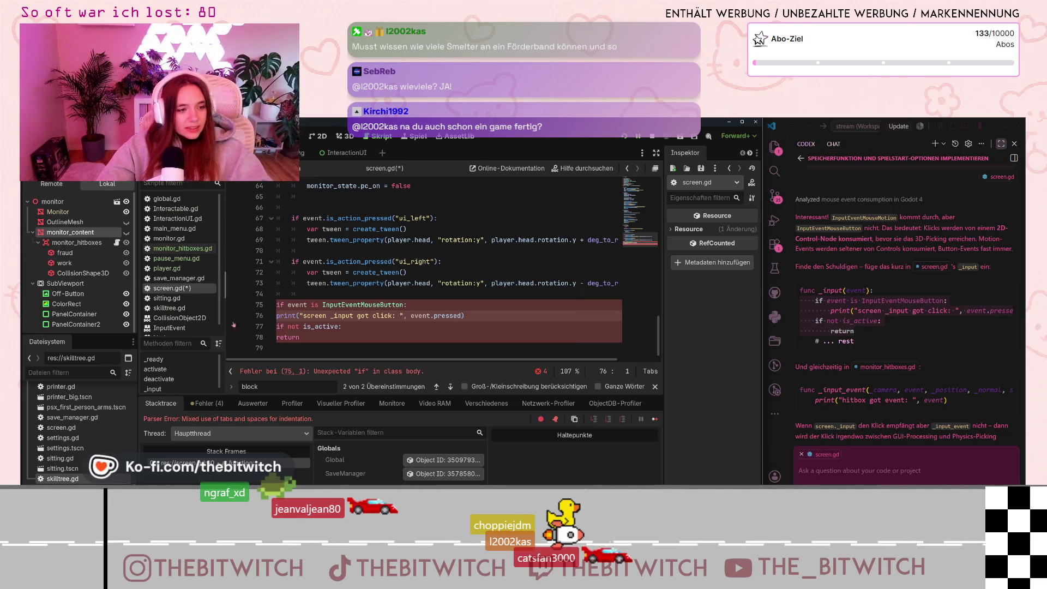
left_click(276, 304)
Re-indent the mouse-button check, its print, and the is_active check with its return.
key("Tab")
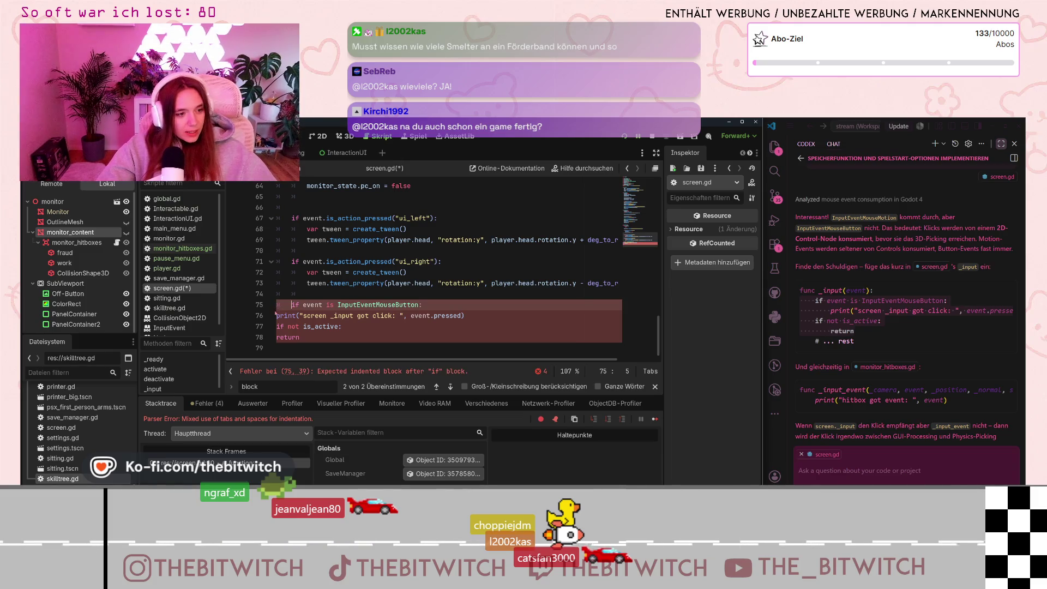
left_click(277, 315)
key("Tab")
key("Tab")
left_click(277, 326)
key("Tab")
key("Tab")
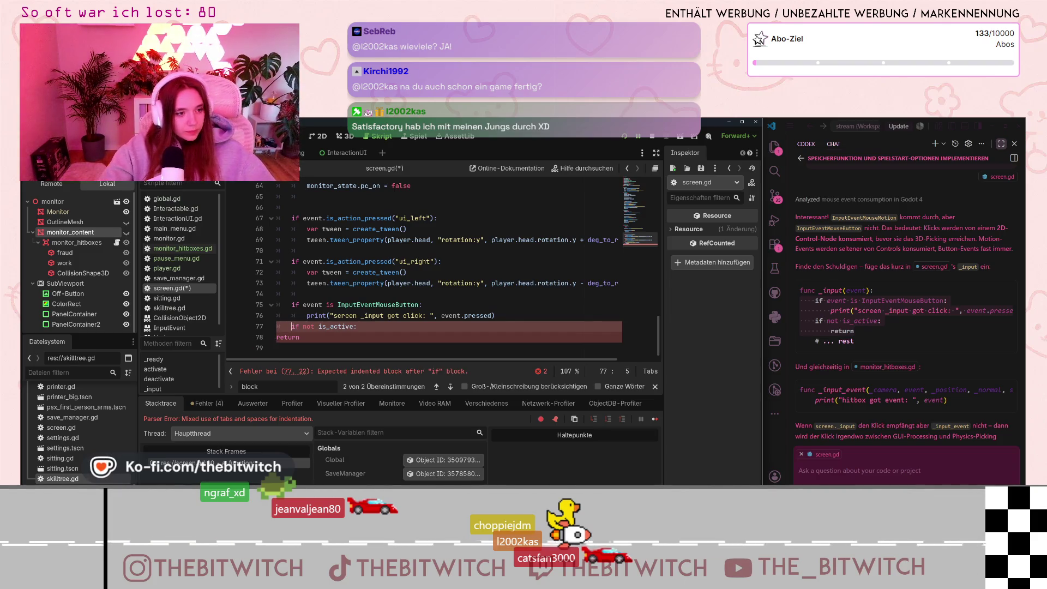
left_click(277, 348)
left_click(276, 338)
key("Tab")
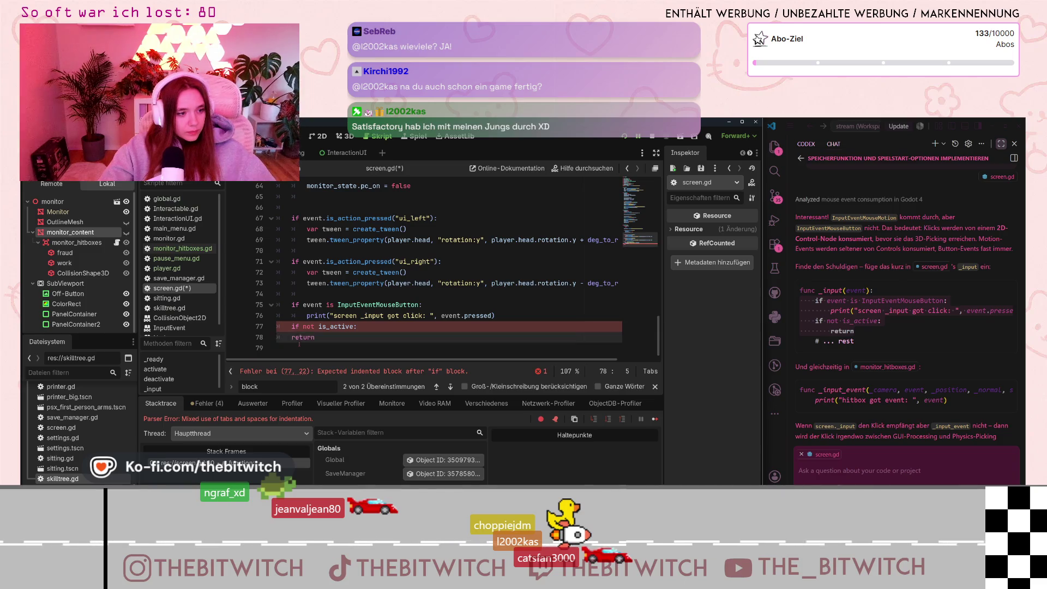
key("Up")
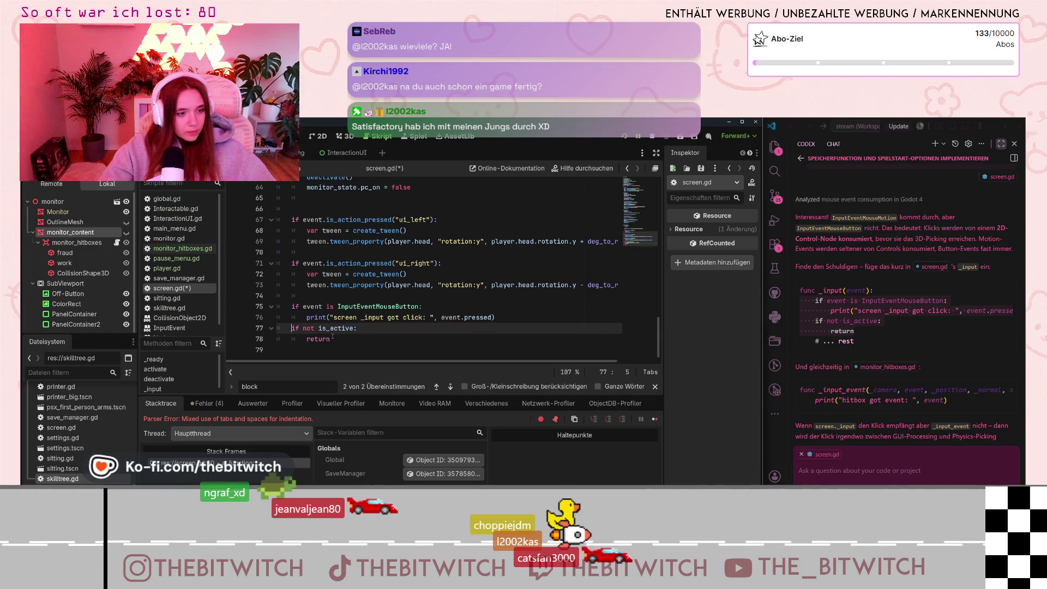
Delete the duplicated is_active check and return, plus the leftover empty line.
scroll(333, 338, "up", 4)
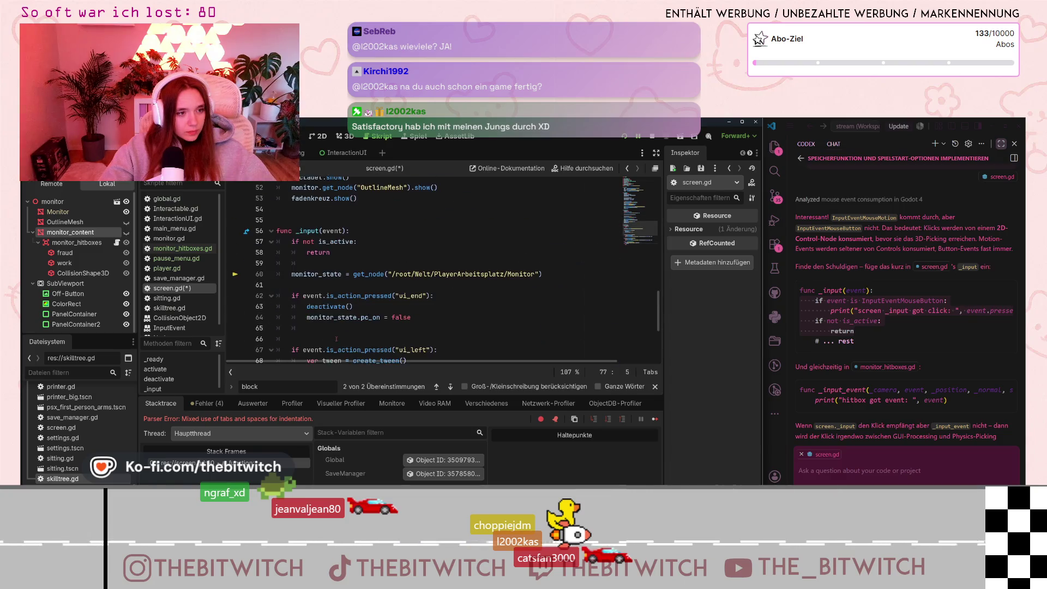
scroll(309, 257, "down", 4)
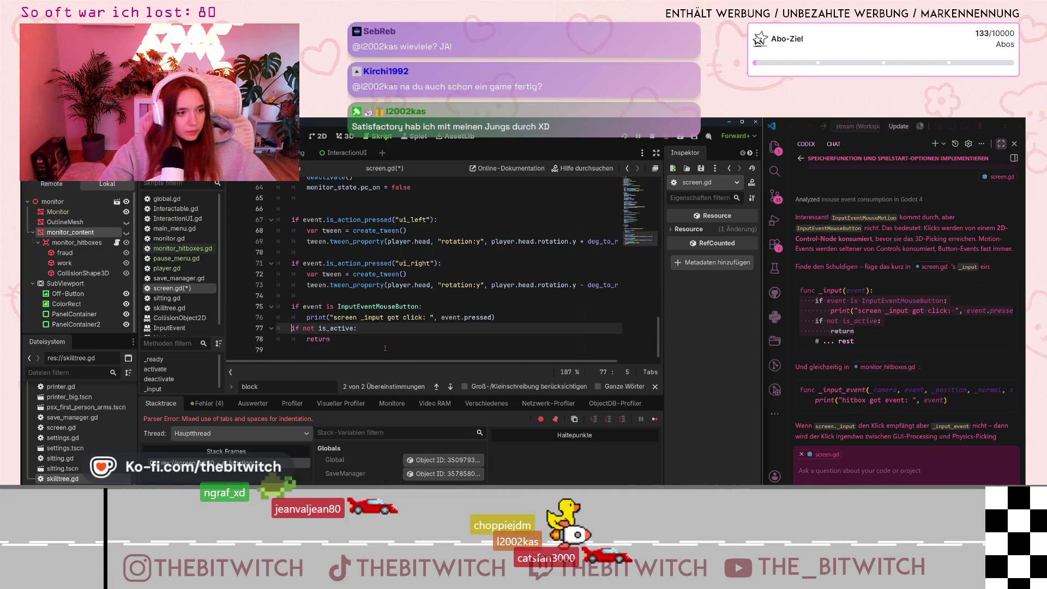
key("ctrl+shift+k")
key("ctrl+shift+k")
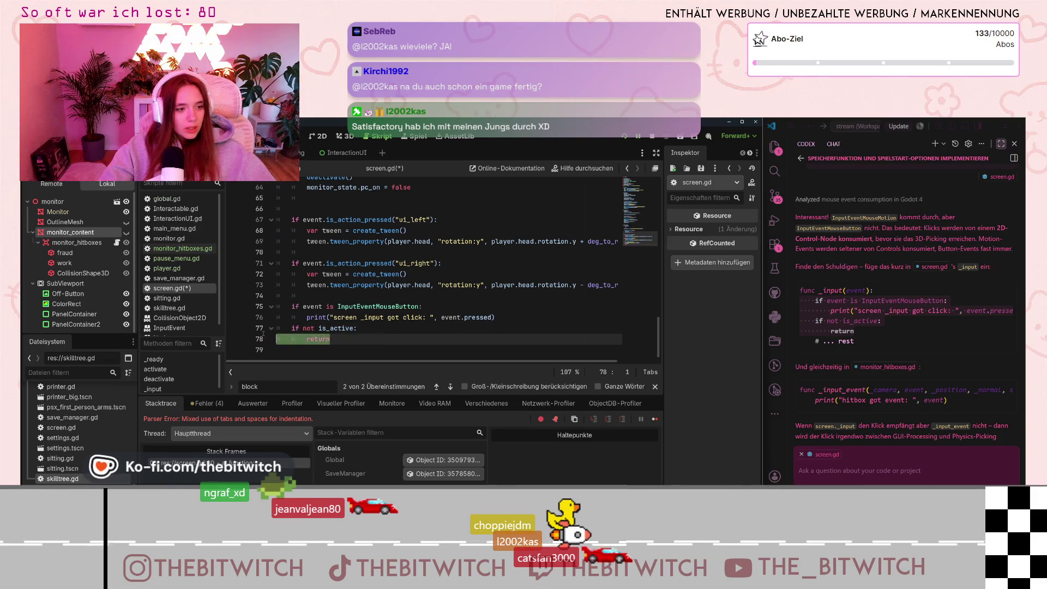
key("BackSpace")
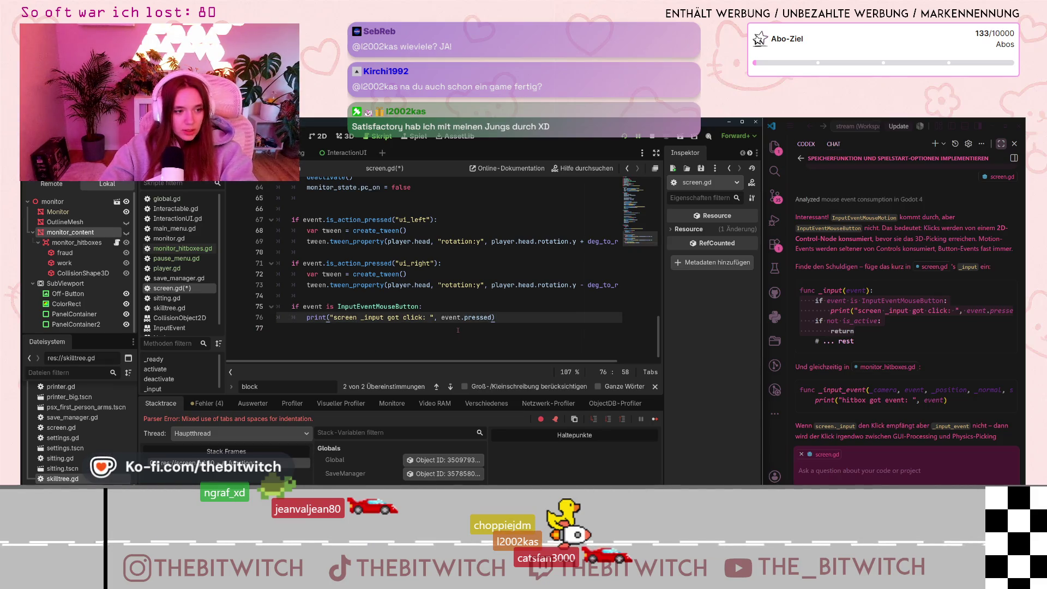
Move the mouse-button check and print to the top of _input and save.
left_click_drag(457, 330, 275, 307)
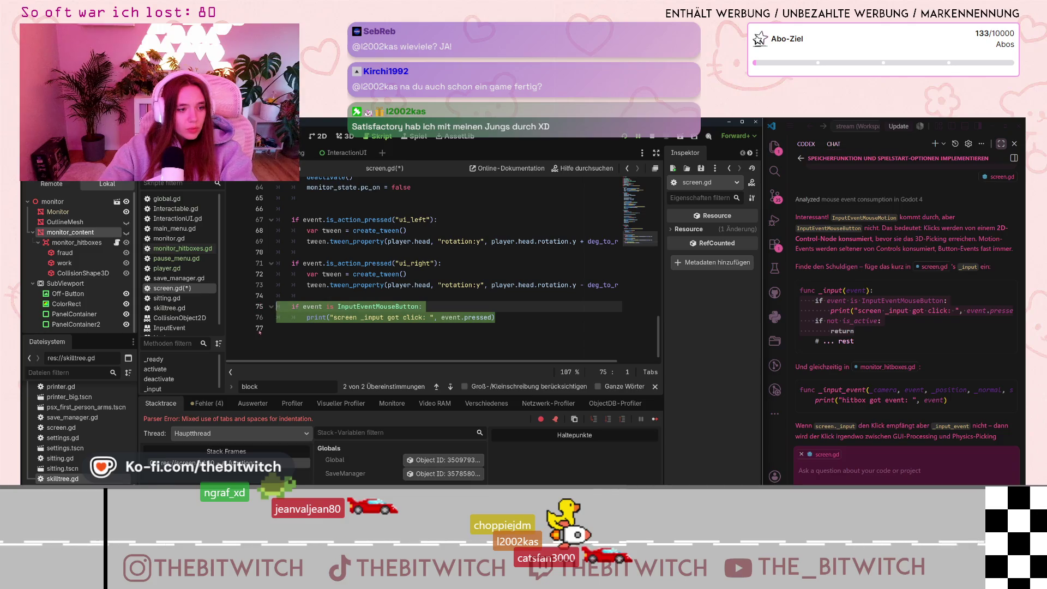
key("ctrl+x")
scroll(382, 273, "up", 5)
left_click(288, 274)
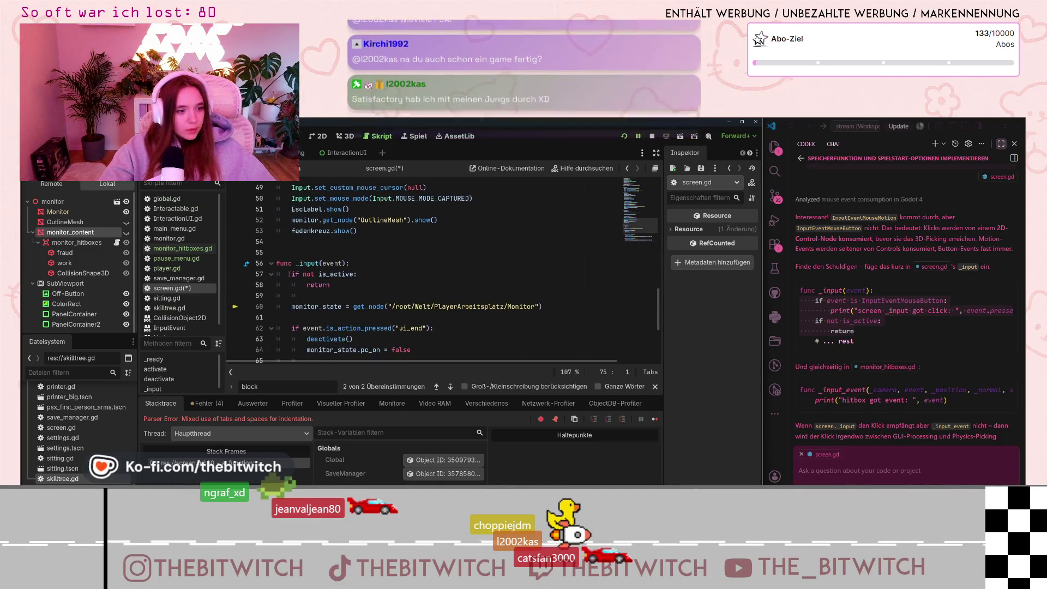
key("ctrl+v")
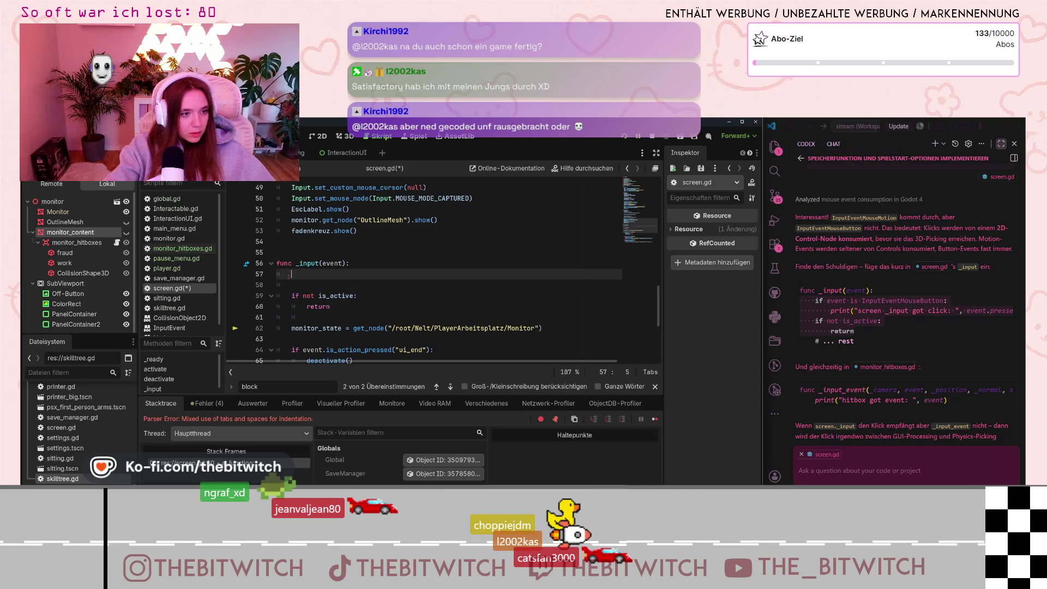
key("ctrl+s")
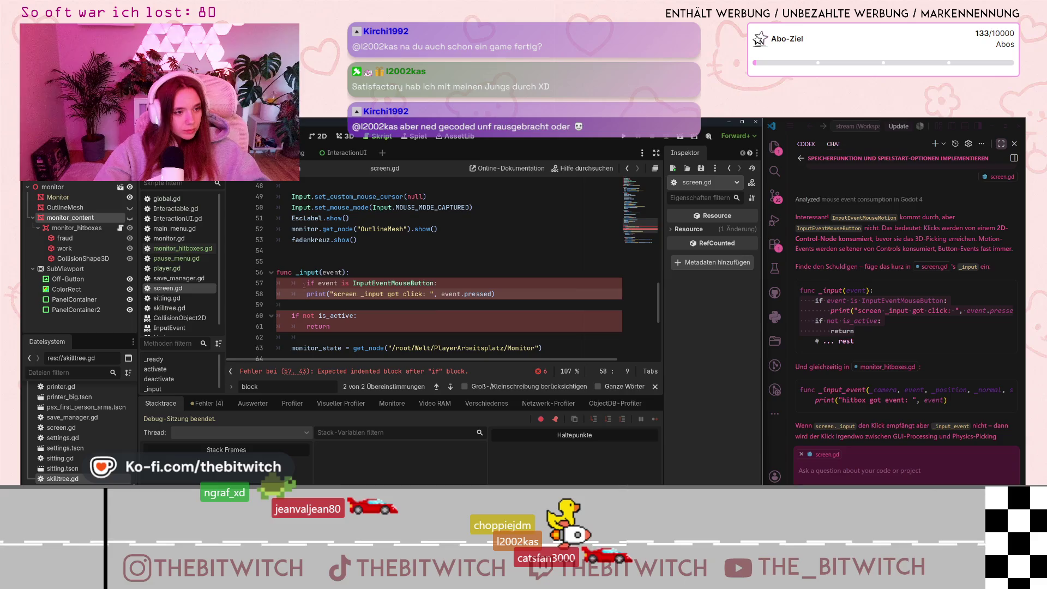
Remove the extra indent from the moved if line 57 and save screen.gd.
left_click(304, 283)
key("BackSpace")
left_click(387, 315)
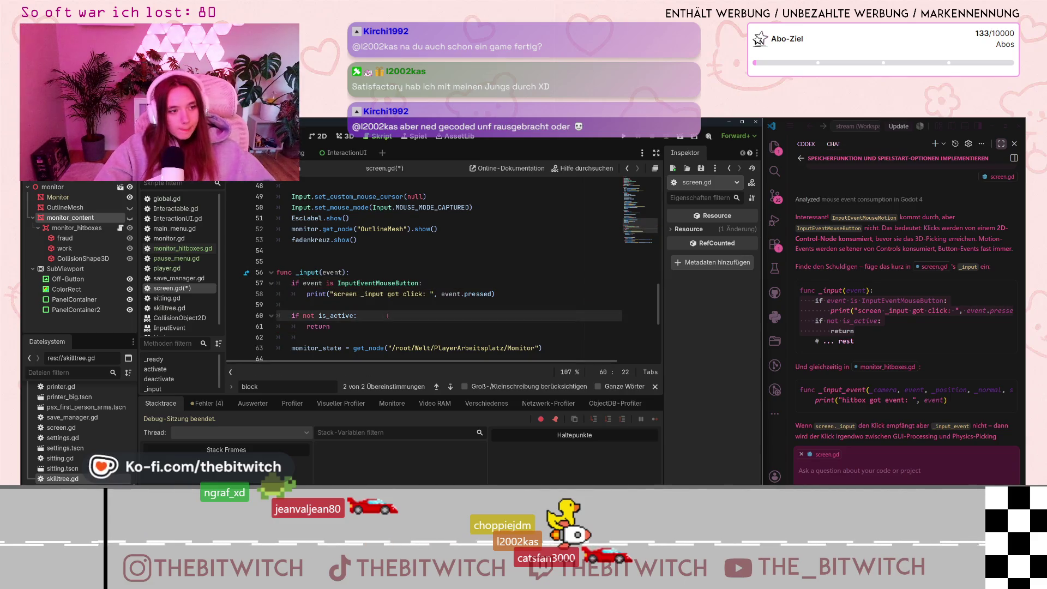
key("ctrl+s")
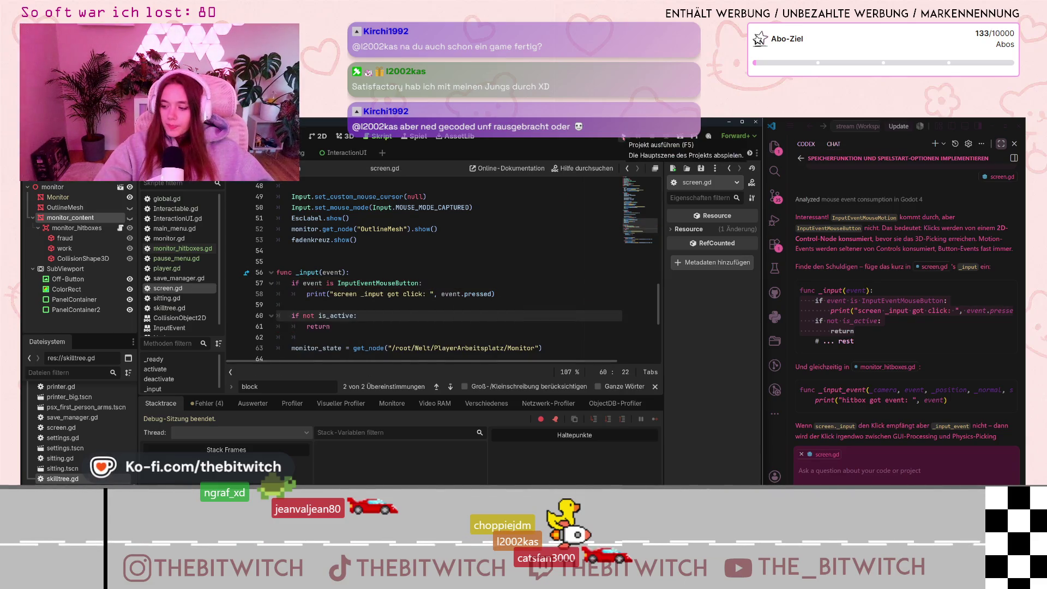
left_click(623, 138)
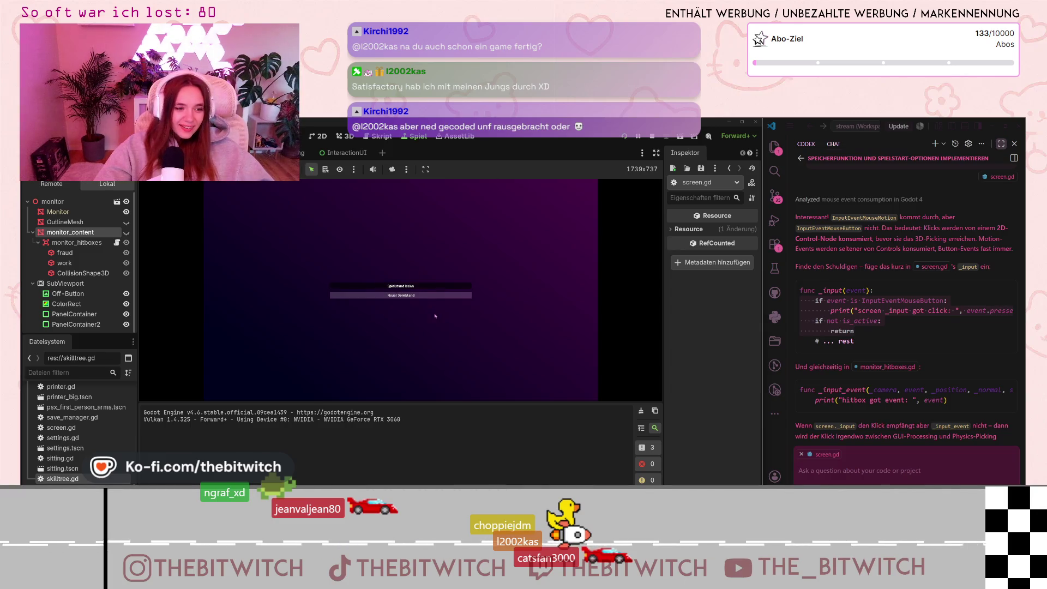
Start the game, walk to the desk, sit down and switch on the monitor.
left_click(415, 295)
key("w")
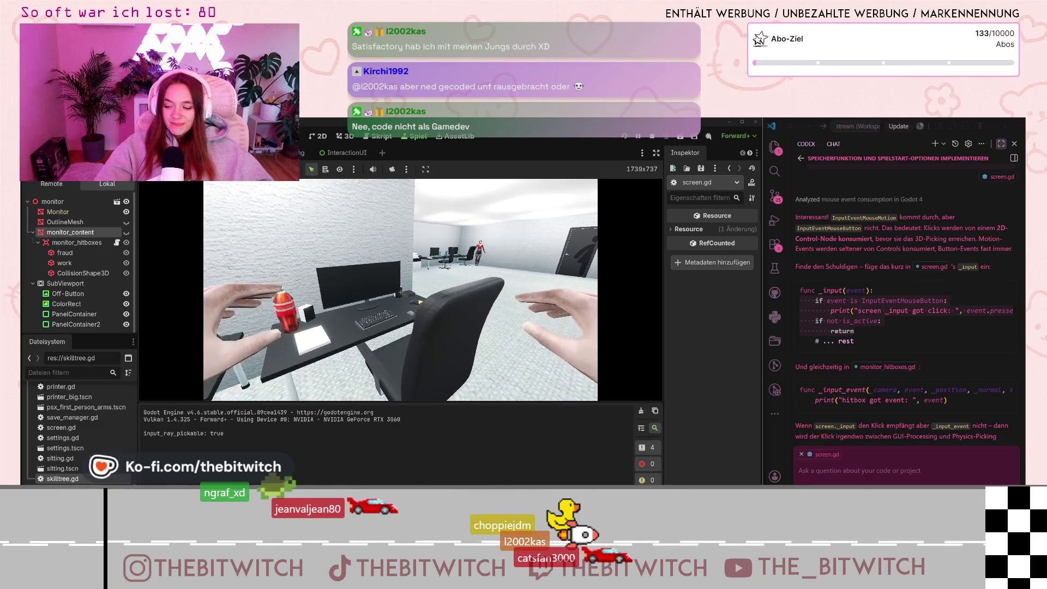
key("w")
key("w")
key("e")
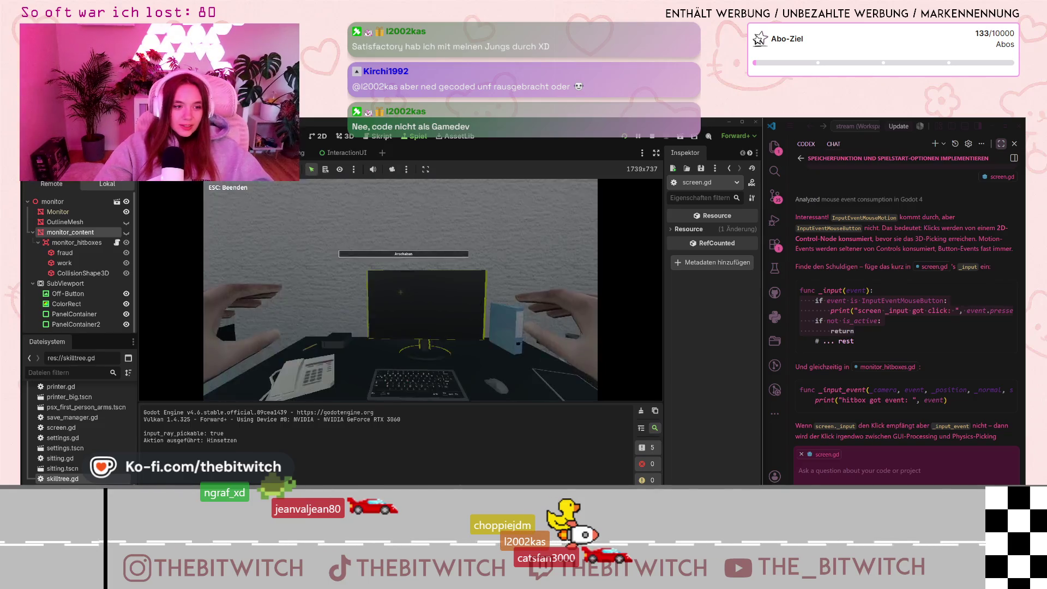
key("e")
Click the monitor panels four times and paste the resulting click log into the chat.
left_click(385, 291)
left_click(348, 287)
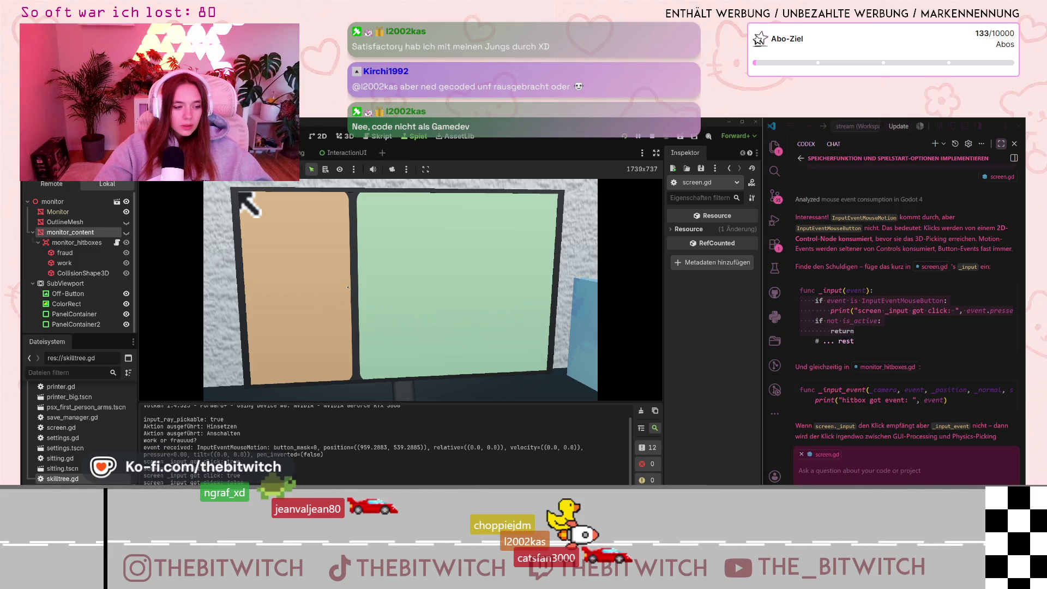
left_click(386, 207)
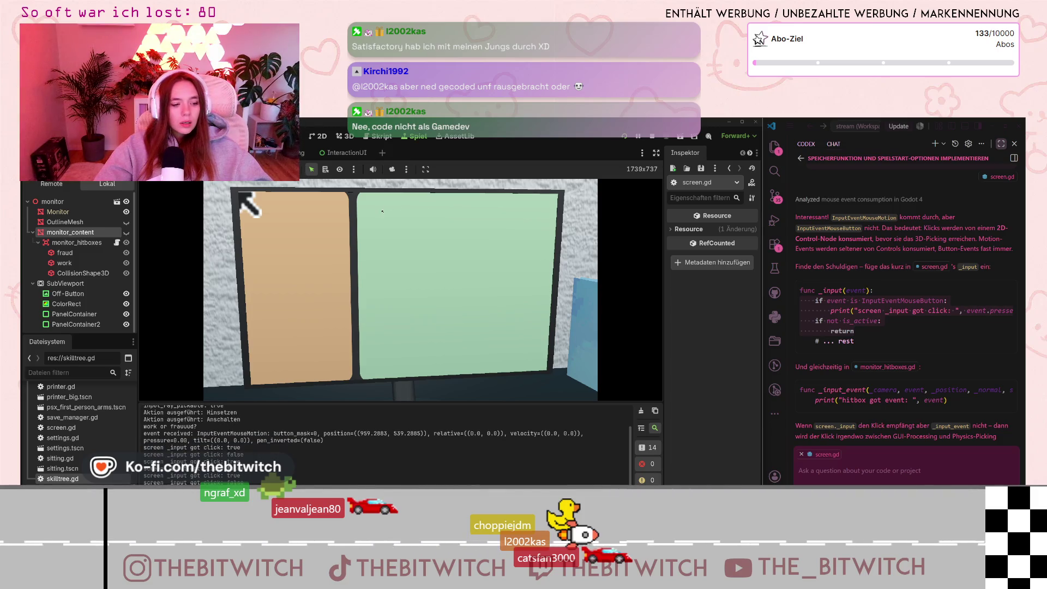
left_click(509, 332)
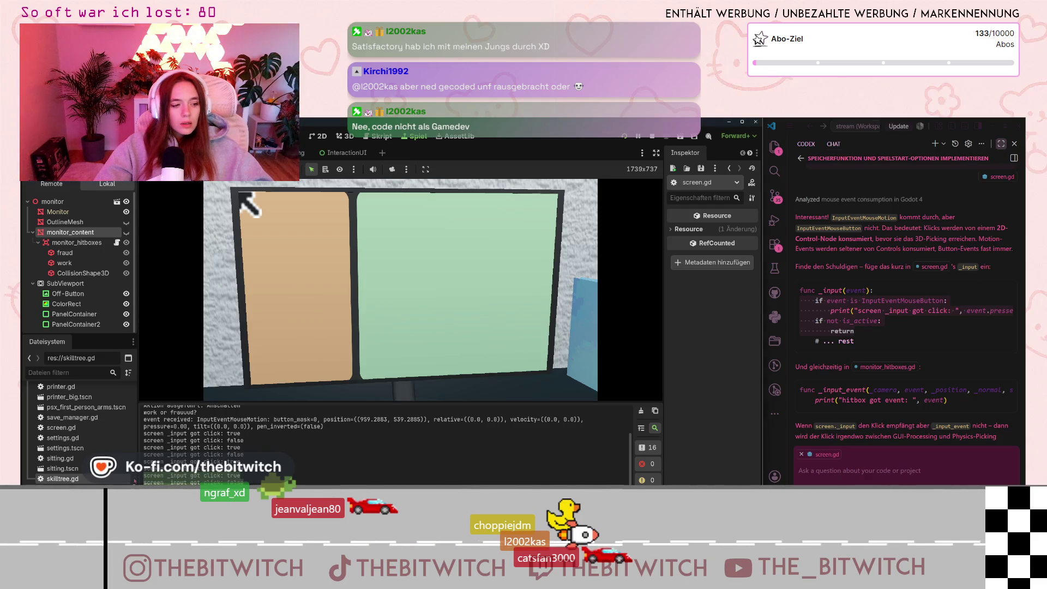
left_click(844, 462)
key("ctrl+v")
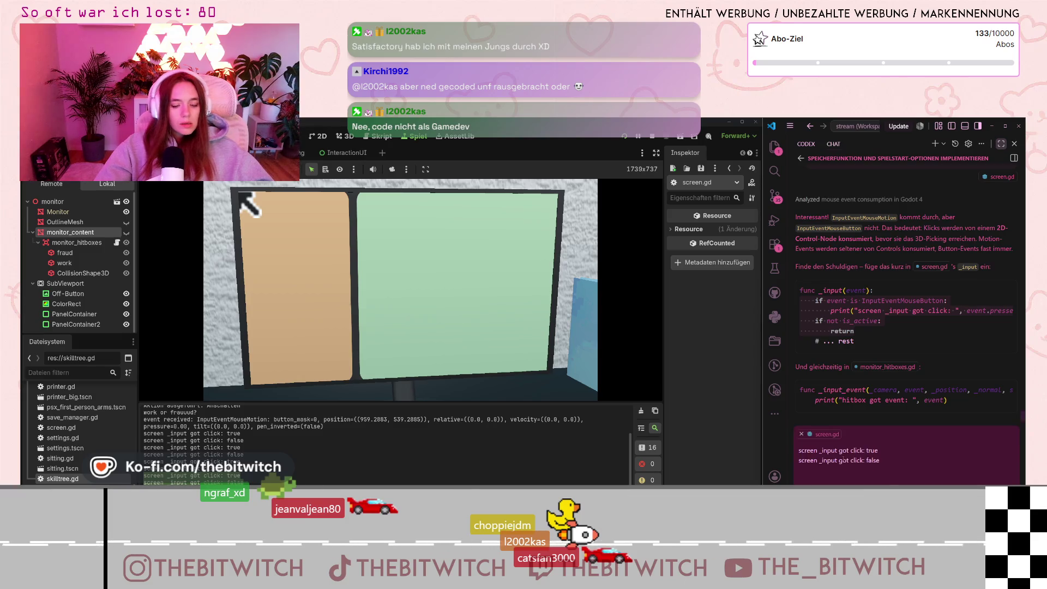
Send the two 'screen _input got click' log lines to the assistant.
key("Return")
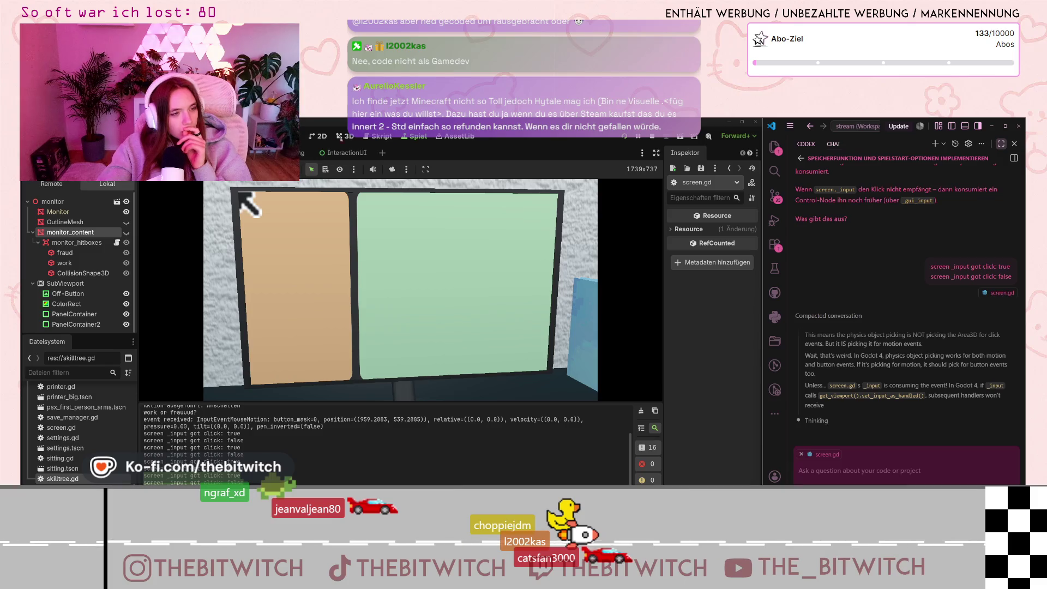
left_click(381, 136)
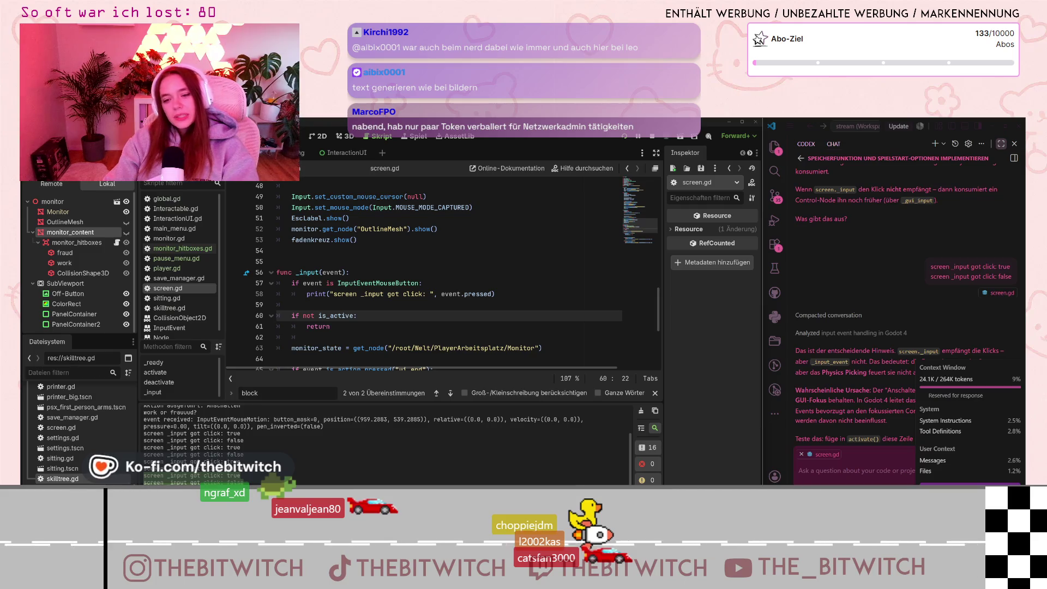
Scroll down through the assistant's diagnosis blaming the Anschalten button's retained GUI focus.
scroll(883, 388, "down", 1)
Widen the VS Code window and restore the explorer and editor beside the gui_release_focus() fix.
scroll(882, 389, "down", 2)
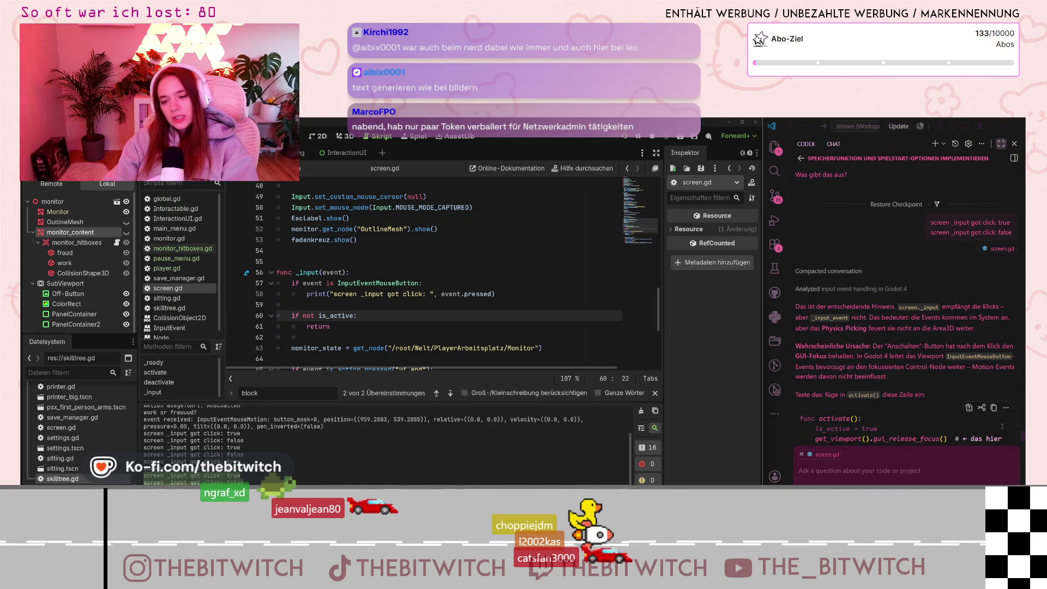
mouse_move(1009, 482)
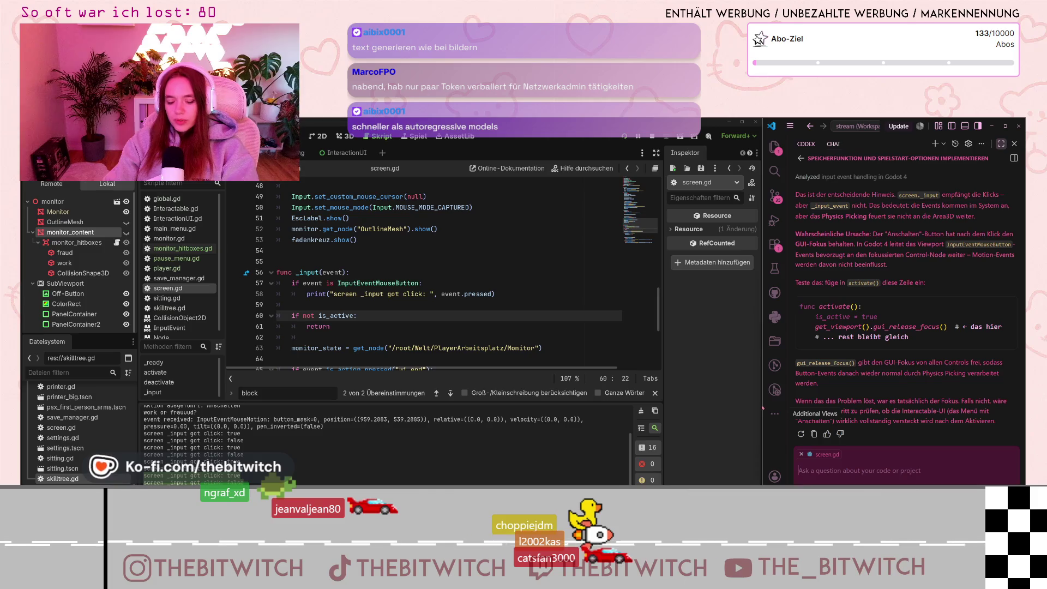
left_click_drag(762, 408, 571, 405)
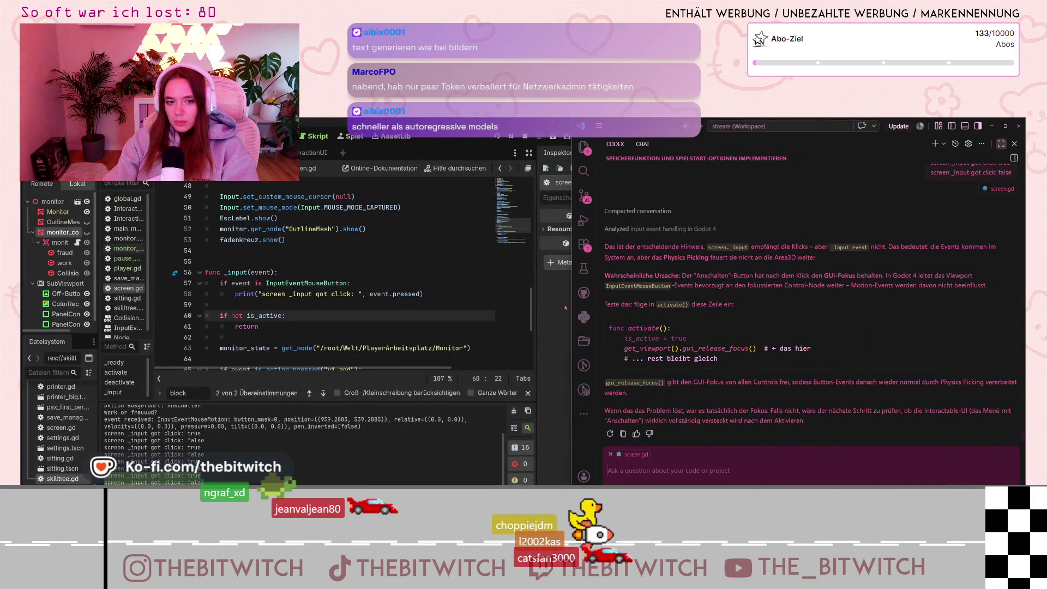
left_click_drag(572, 295, 473, 295)
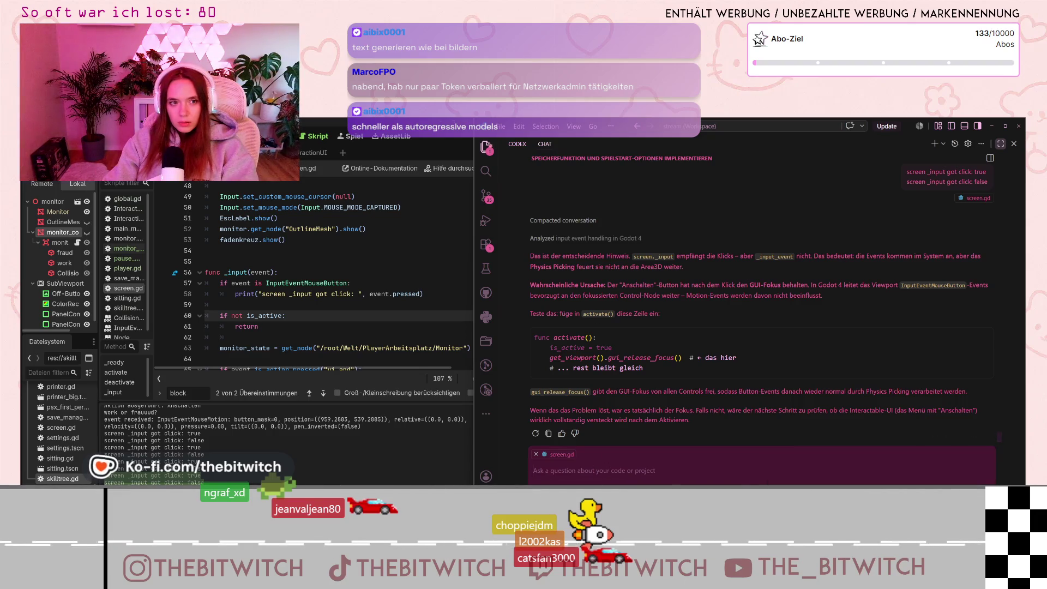
left_click(1000, 144)
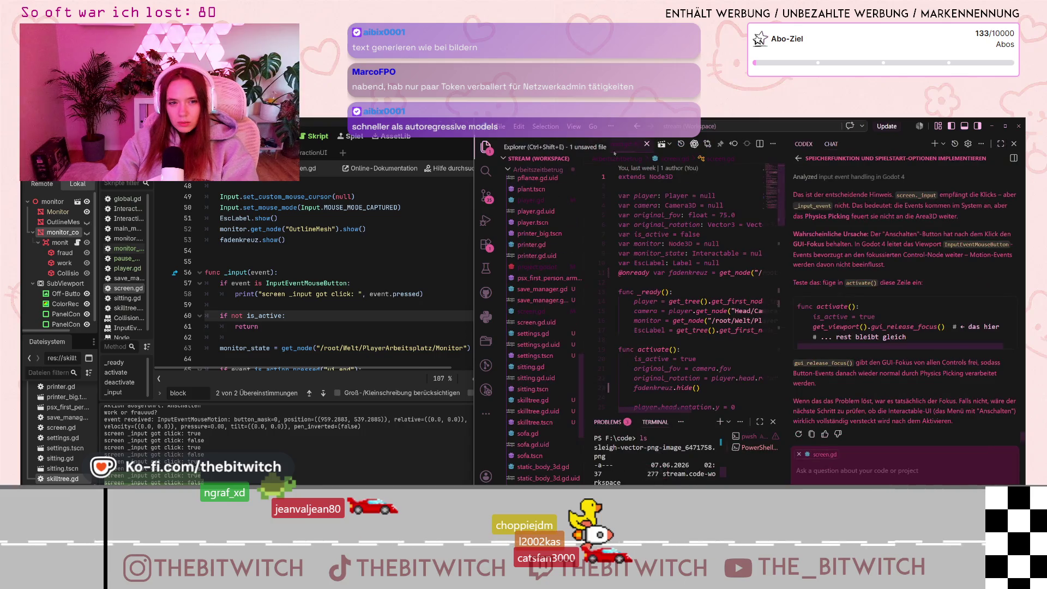
Maximize the Codex chat to read its get_viewport().gui_release_focus() suggestion for activate().
left_click(1000, 143)
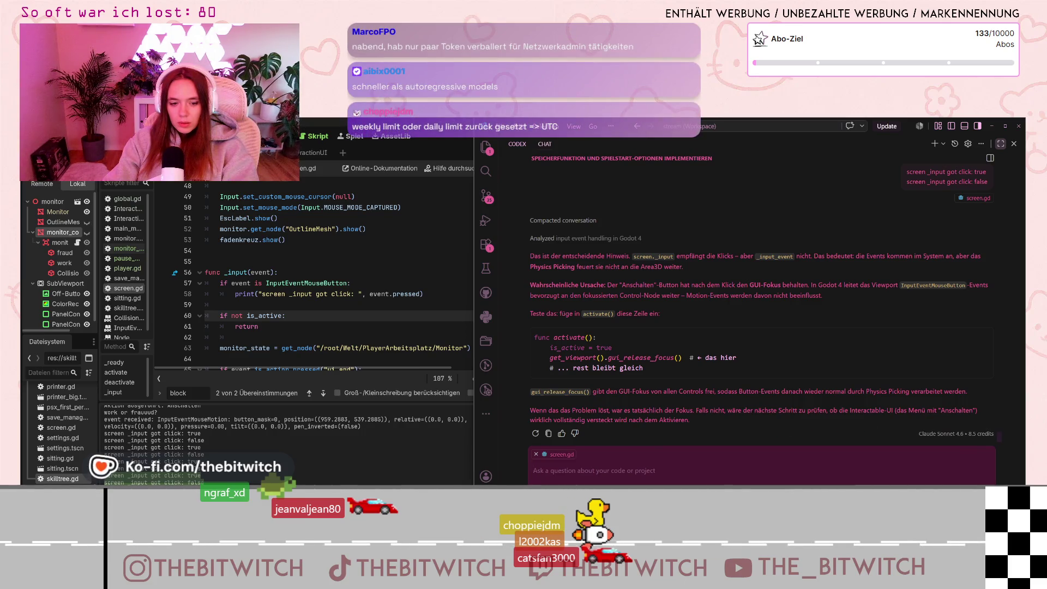
key("F5")
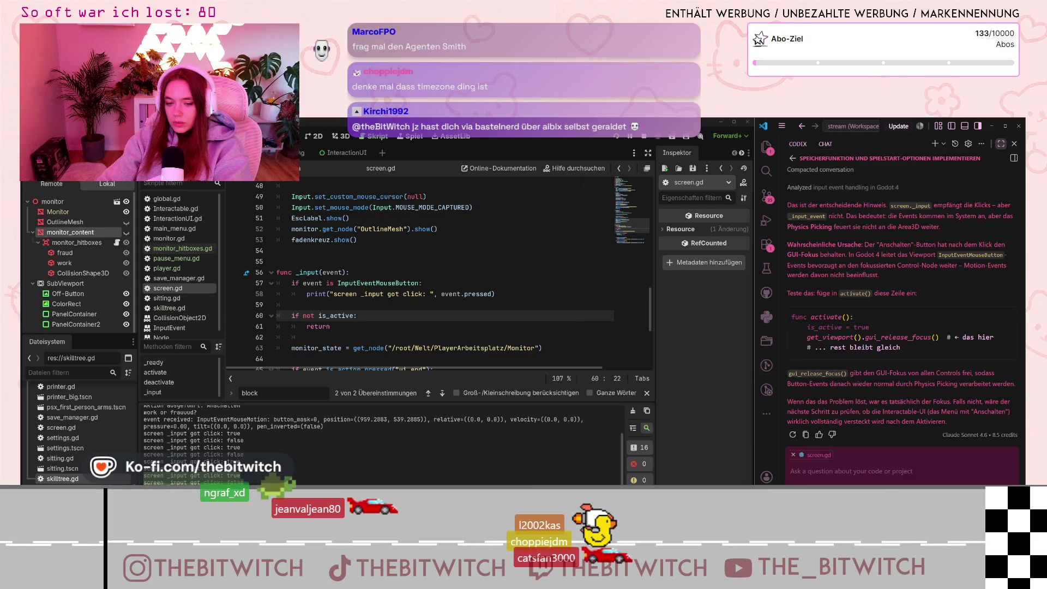
Widen VS Code beside Godot to read the full chat answer and code block, then restore Godot's width.
right_click(791, 465)
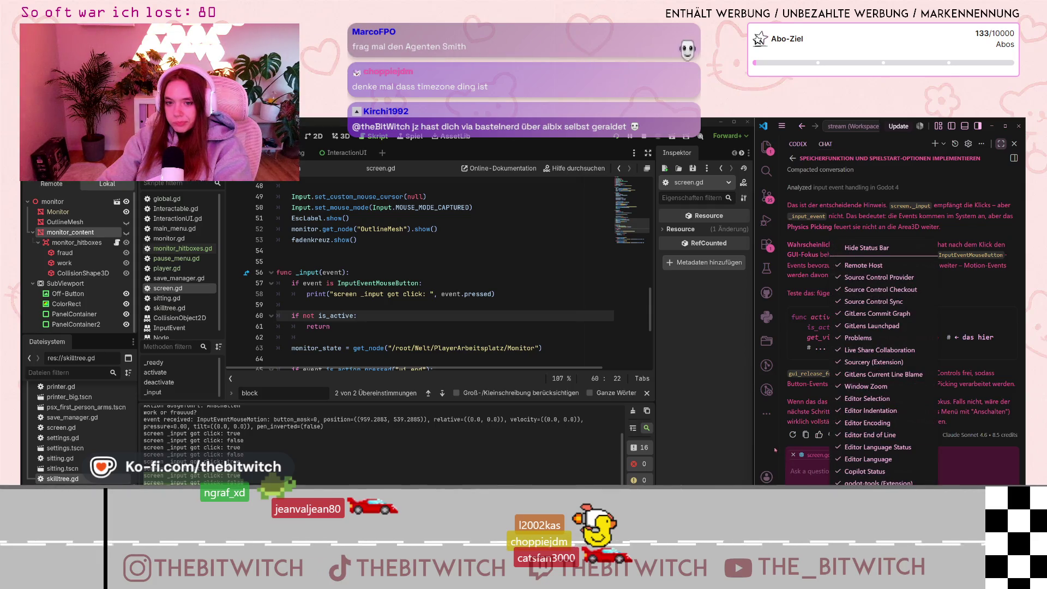
left_click(838, 299)
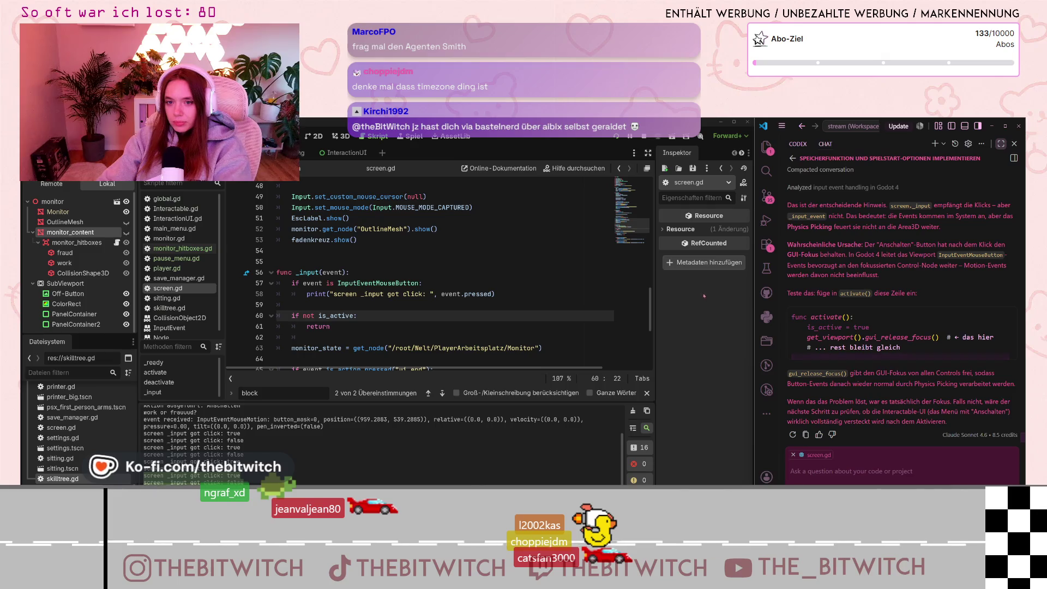
left_click_drag(756, 288, 646, 288)
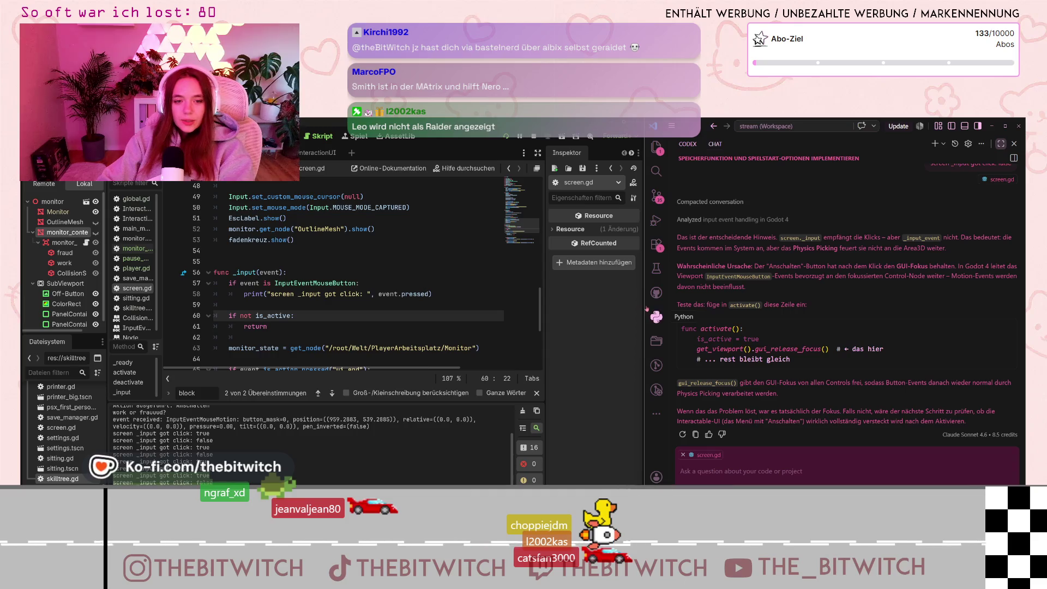
mouse_move(644, 326)
left_mouse_down()
mouse_move(688, 306)
mouse_move(791, 305)
left_mouse_up()
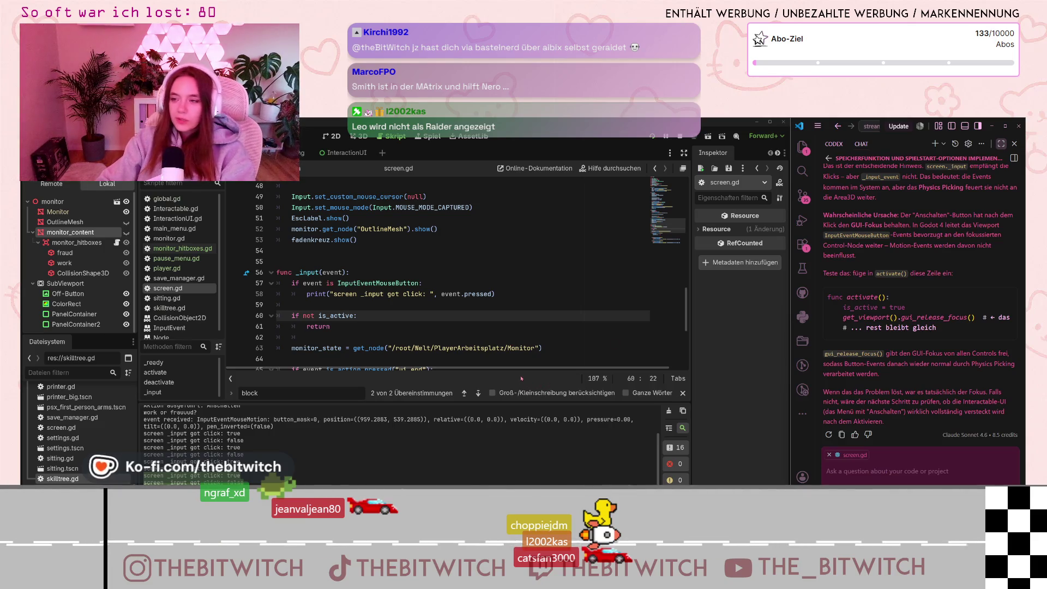
Review screen.gd's _input and activate() code around line 61, then run the game project.
left_click(419, 329)
scroll(302, 294, "down", 5)
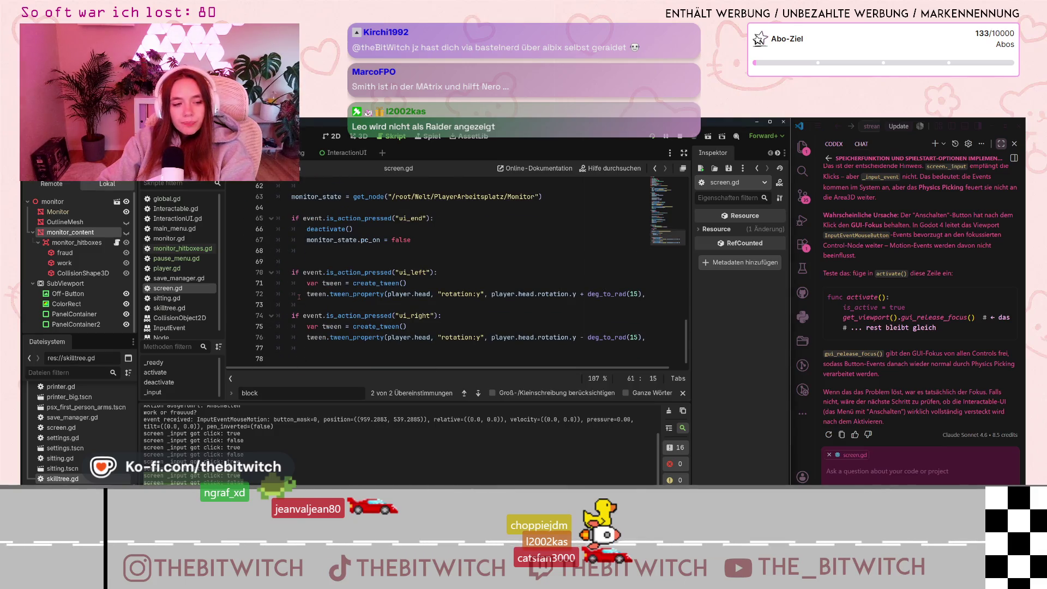
scroll(299, 297, "up", 6)
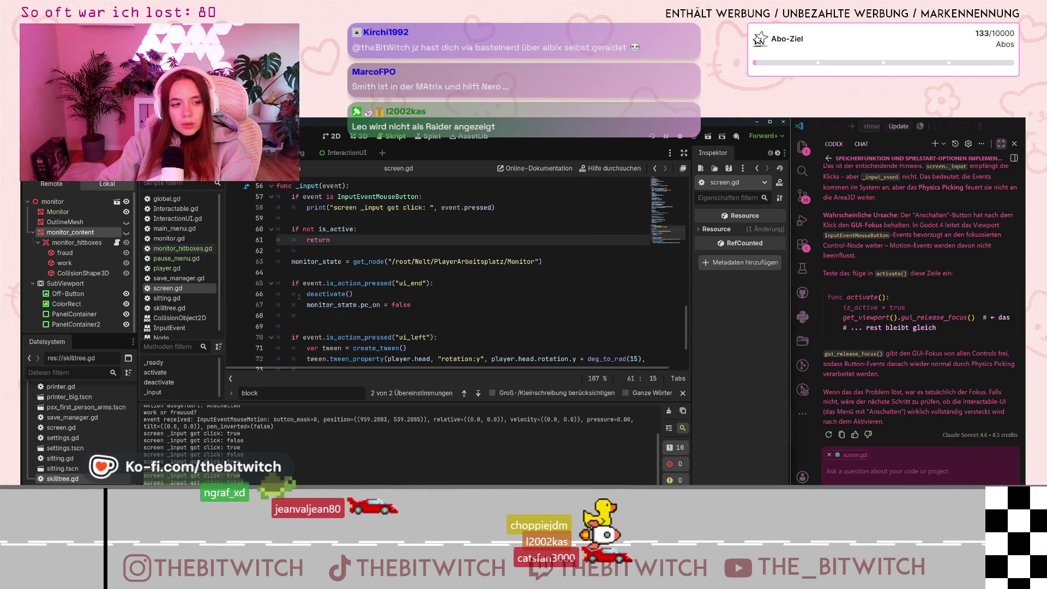
scroll(299, 297, "up", 5)
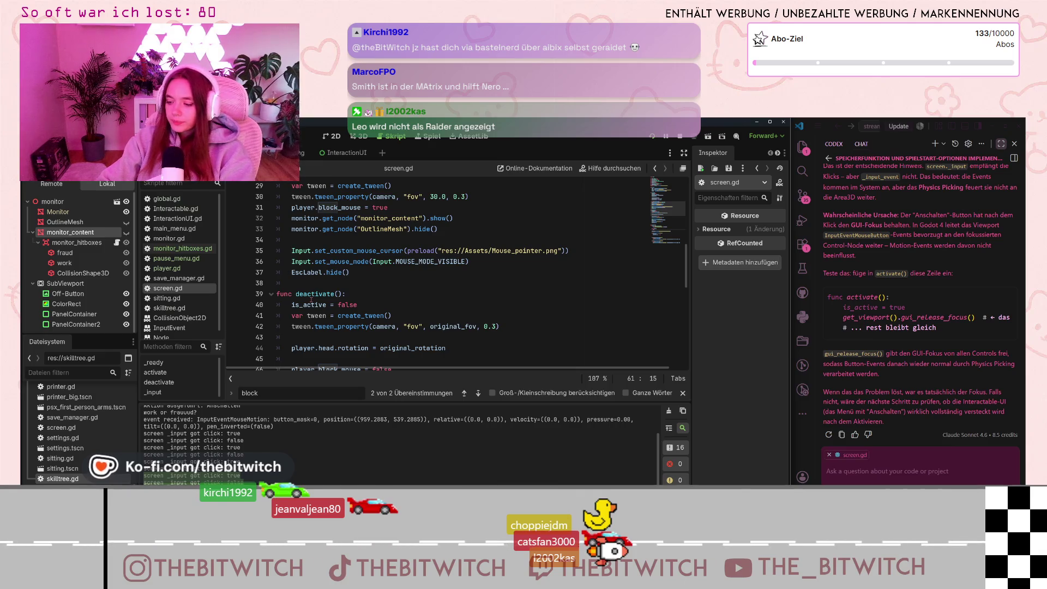
scroll(359, 295, "down", 10)
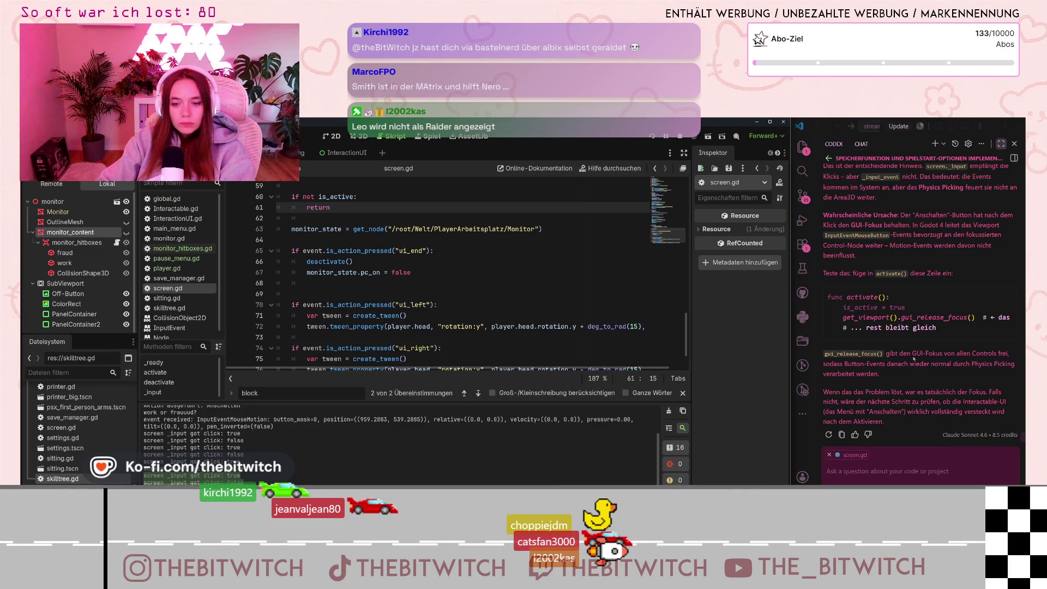
scroll(910, 299, "up", 2)
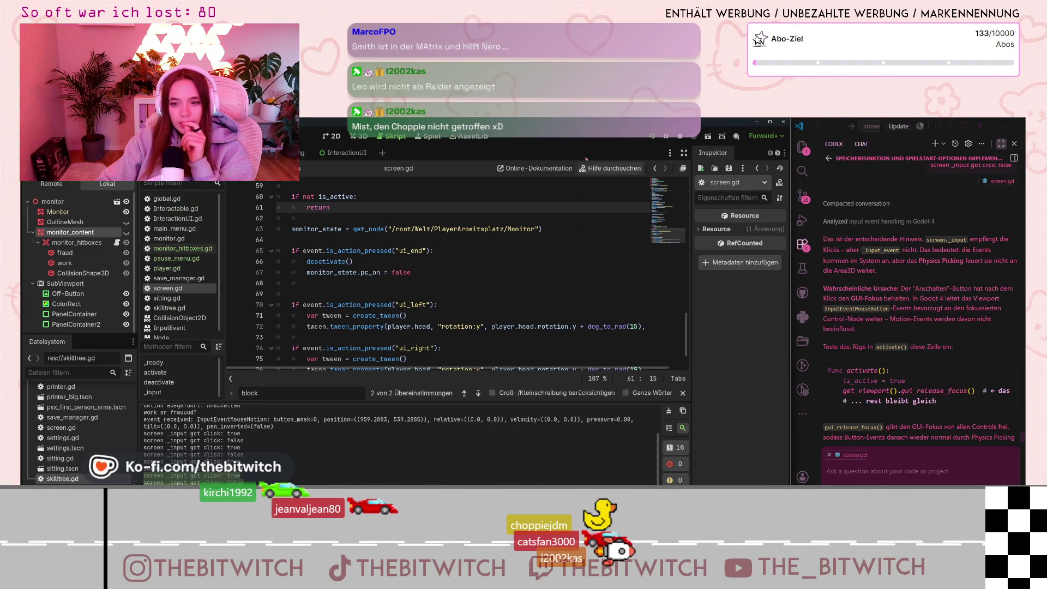
key("F5")
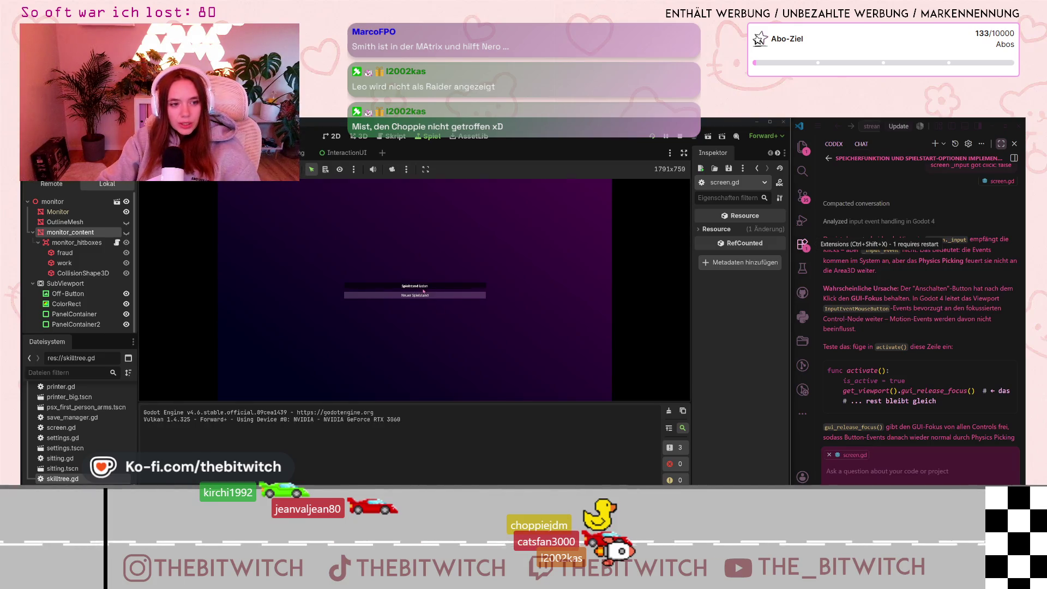
Start the game, sit at the desk, switch on the monitor and click its orange and green panels.
left_click(424, 288)
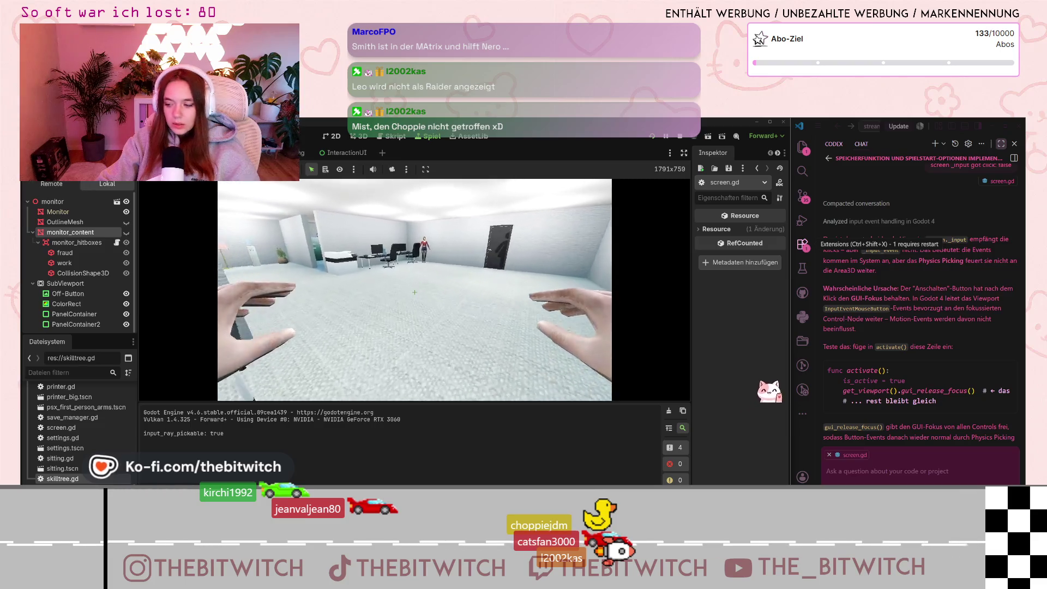
key("w")
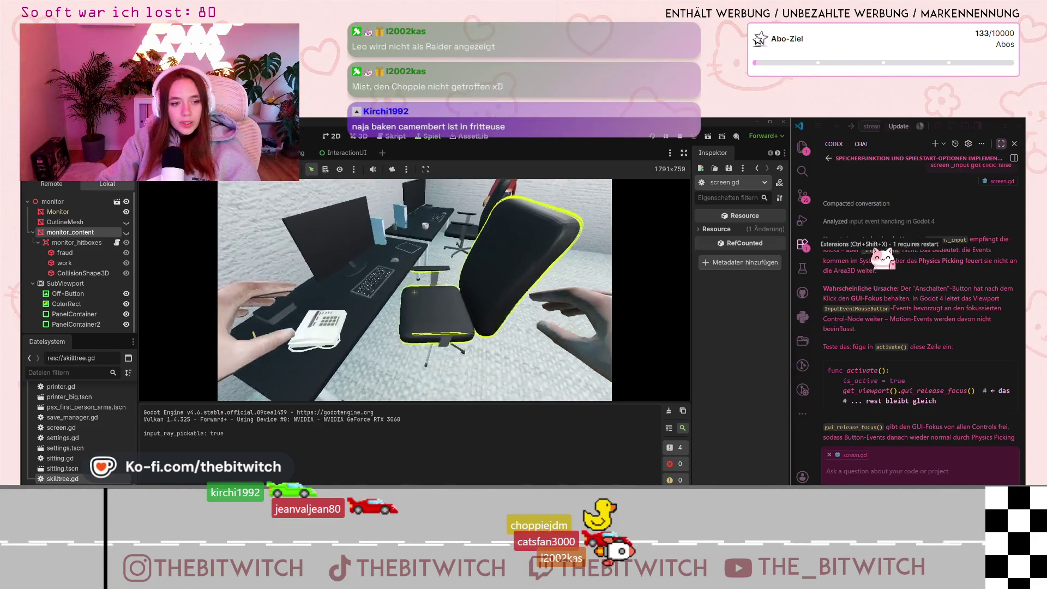
left_click(415, 293)
left_click(418, 287)
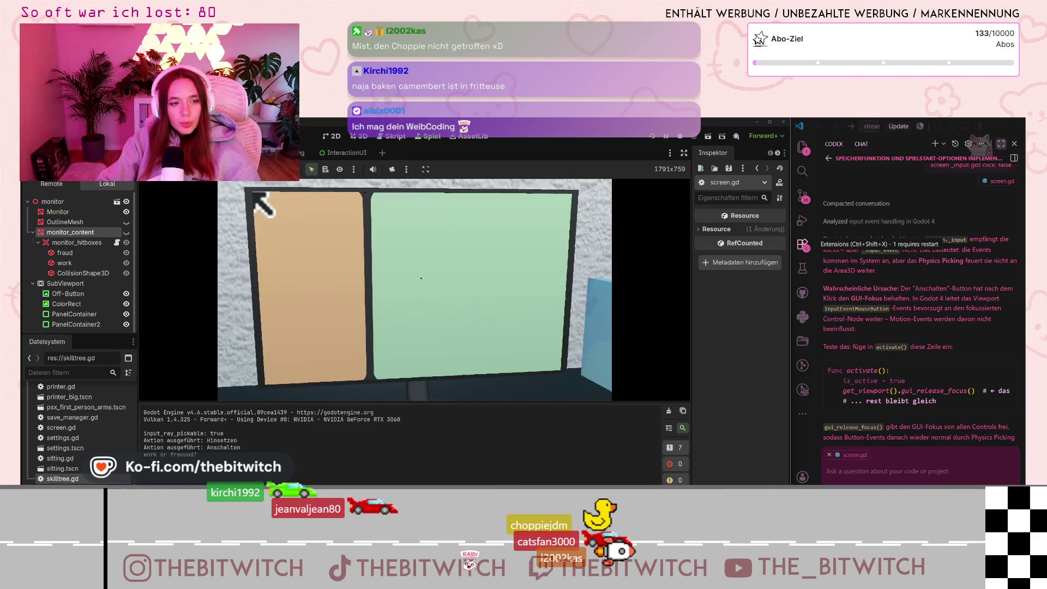
left_click(322, 243)
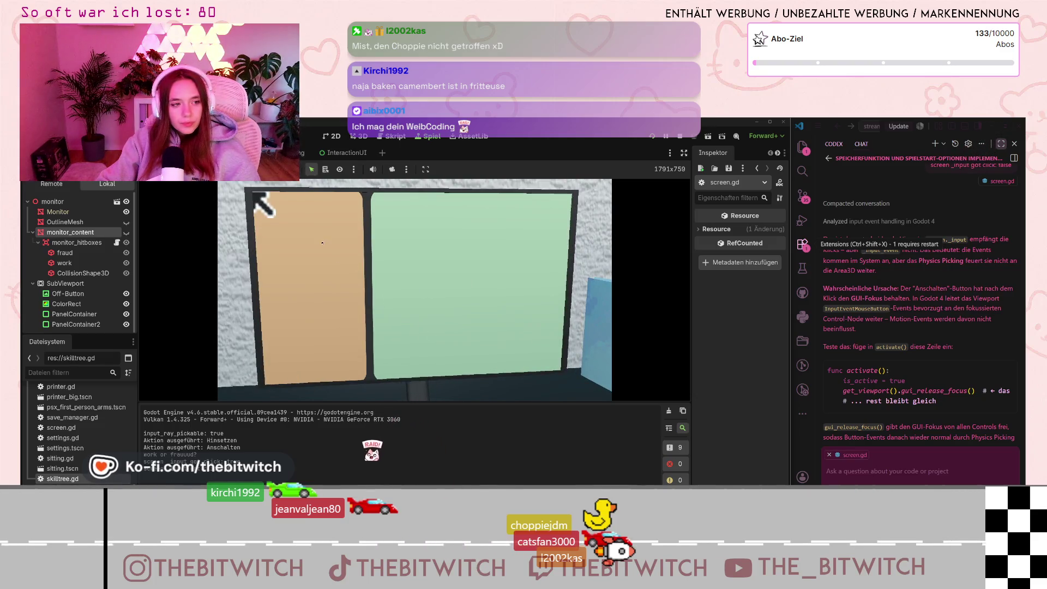
left_click(523, 329)
left_click(523, 330)
left_click(523, 329)
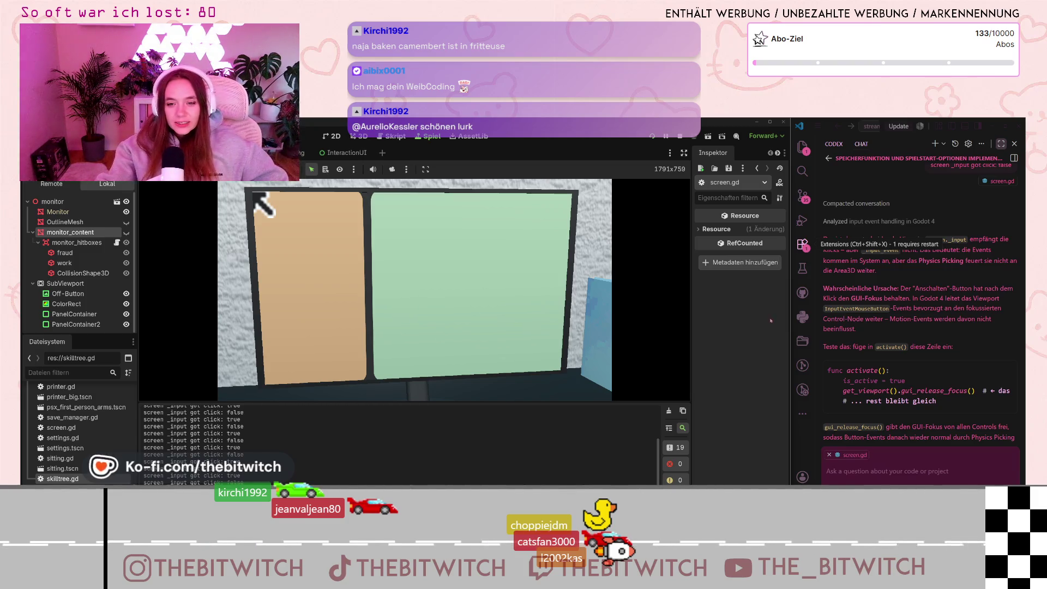
Read further through the VS Code chat answer, then return to the screen.gd script.
left_click(896, 292)
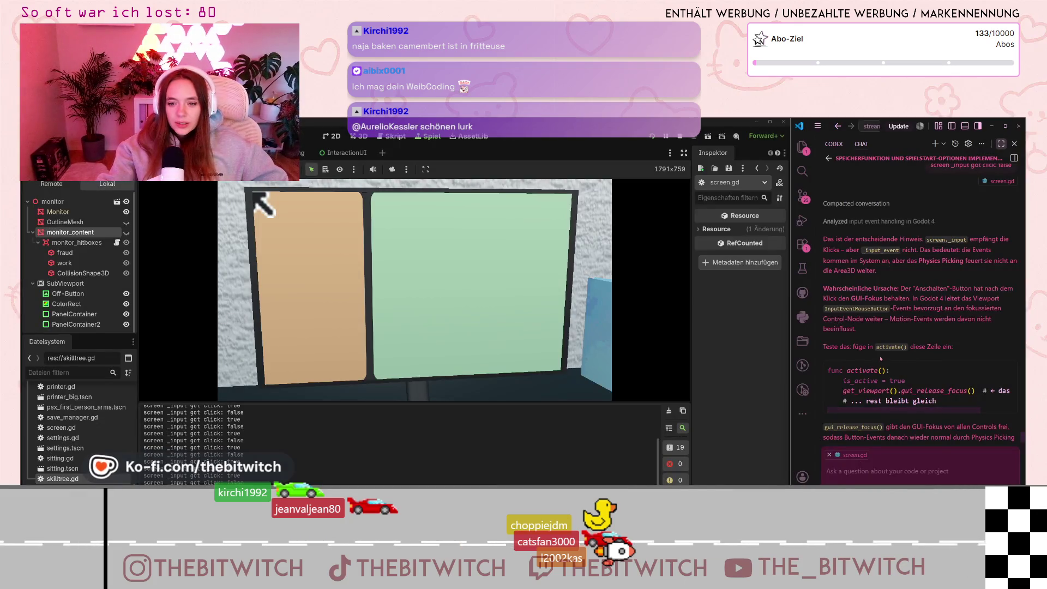
scroll(881, 359, "down", 1)
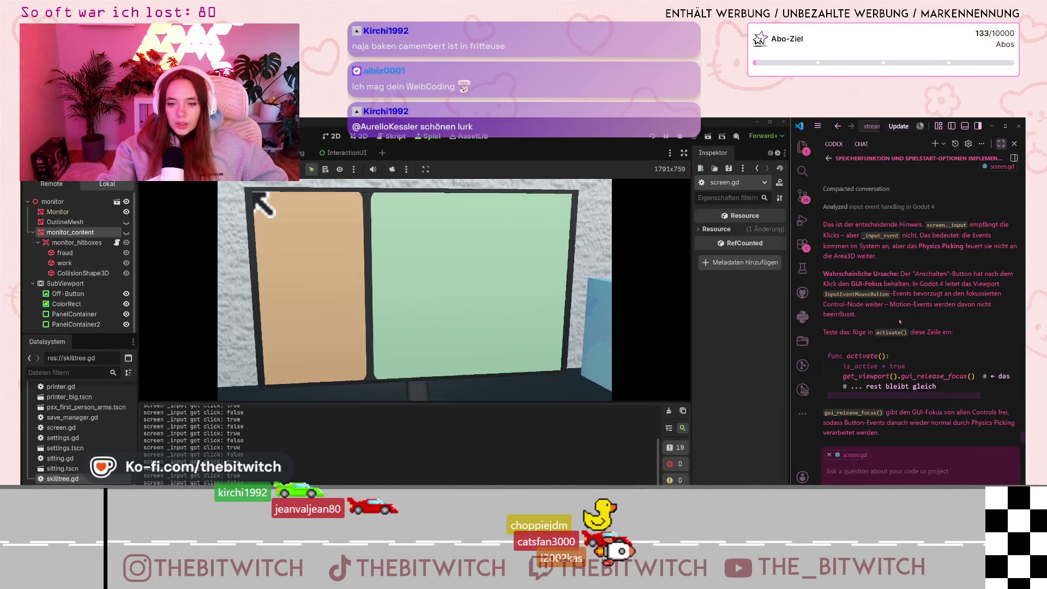
mouse_move(862, 376)
left_mouse_down()
mouse_move(989, 376)
mouse_move(862, 376)
mouse_move(978, 377)
left_mouse_up()
key("ctrl+c")
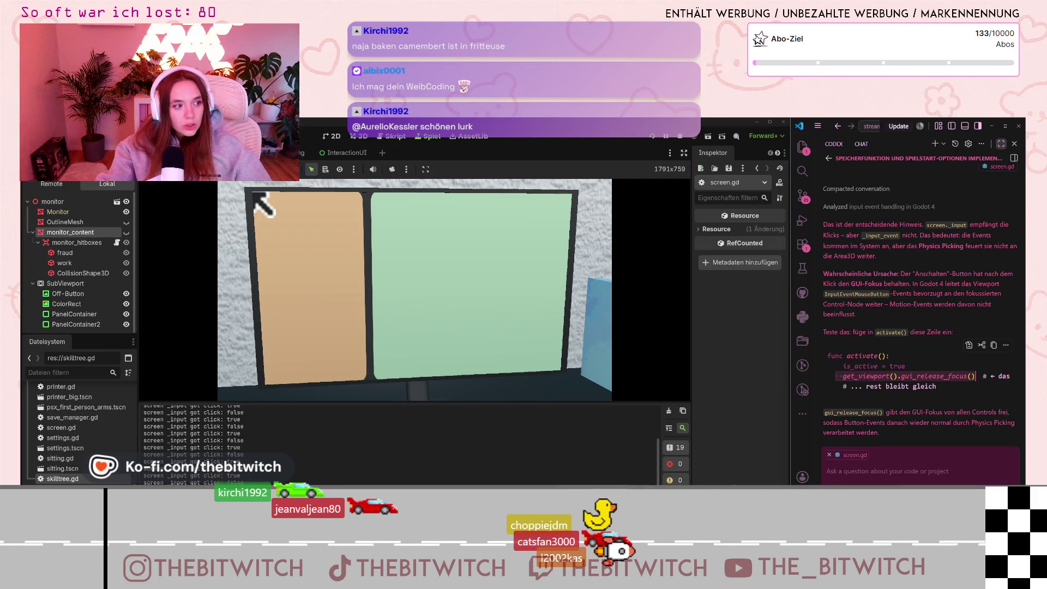
left_click(395, 137)
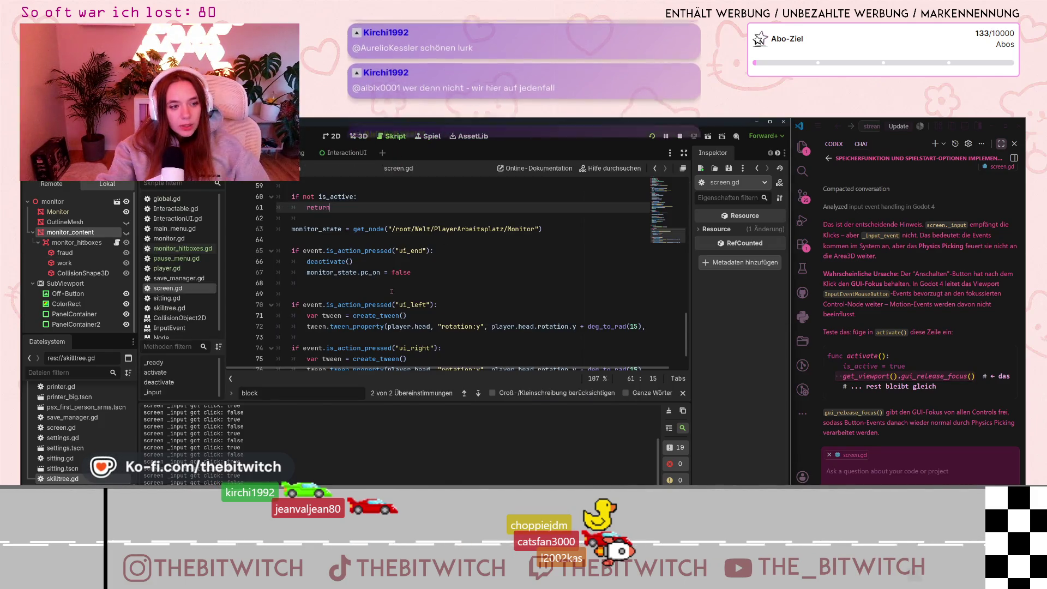
Paste get_viewport().gui_release_focus() on a new line after is_active = true in activate().
scroll(436, 273, "down", 1)
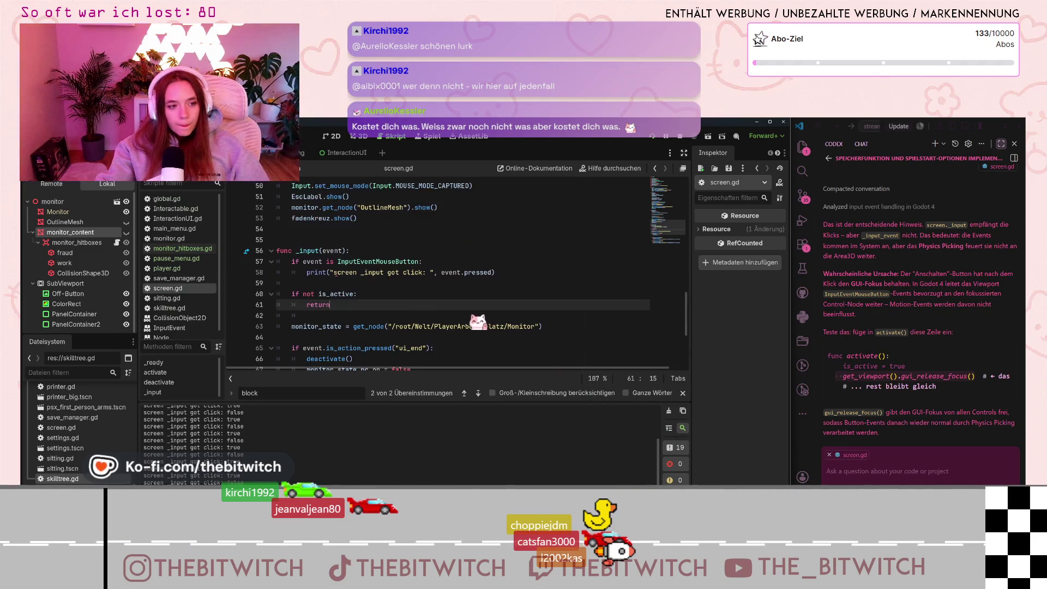
scroll(346, 277, "up", 4)
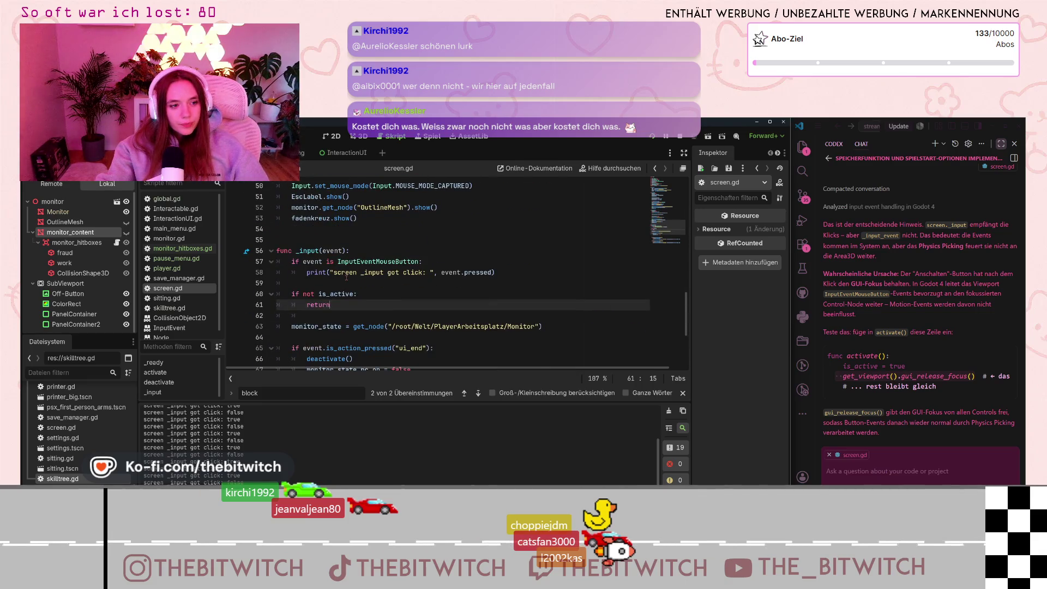
scroll(346, 278, "up", 11)
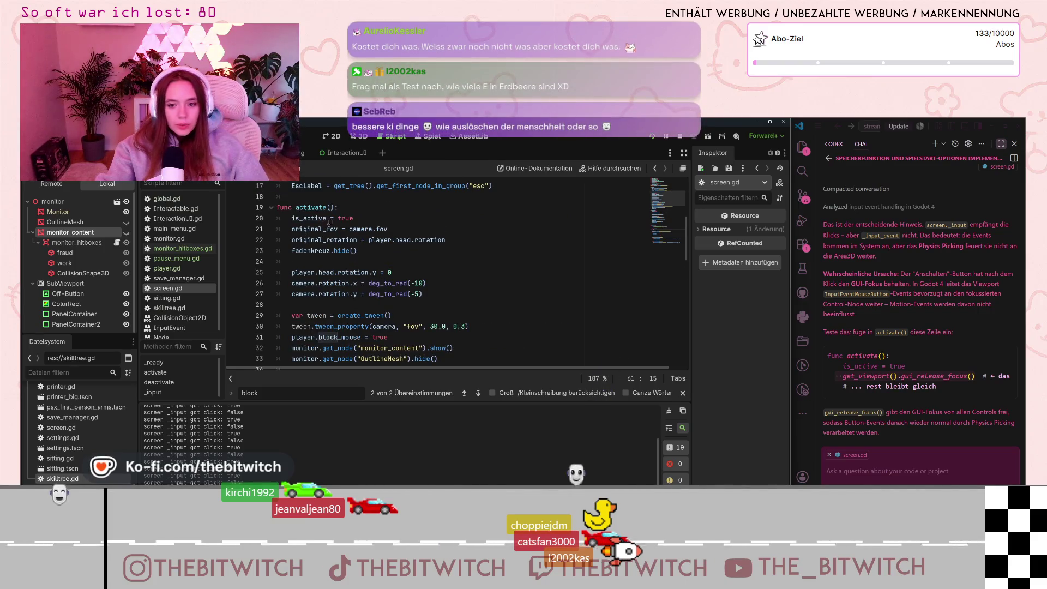
left_click(354, 218)
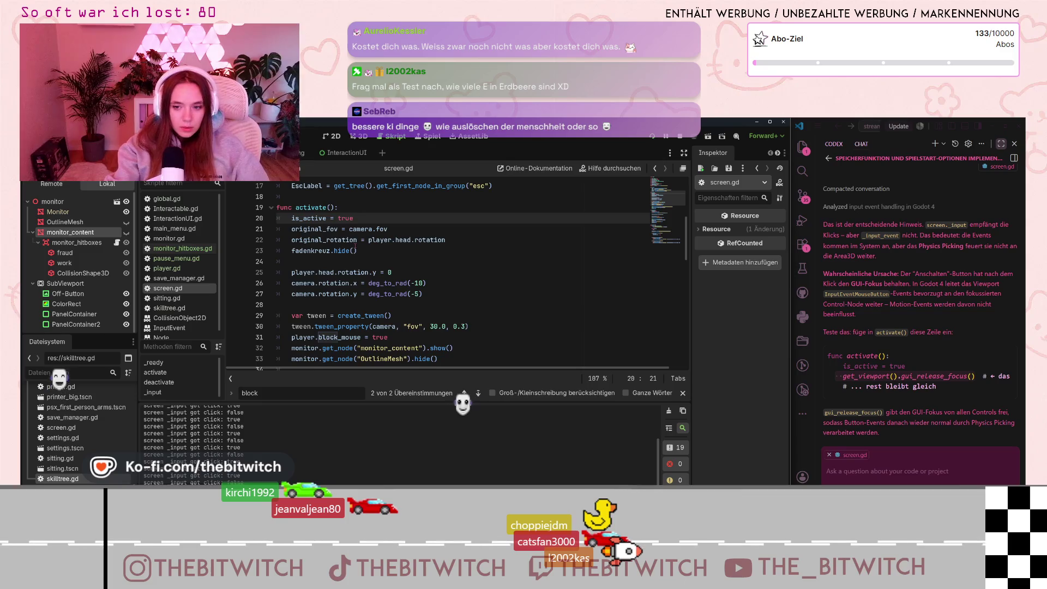
key("Return")
key("ctrl+v")
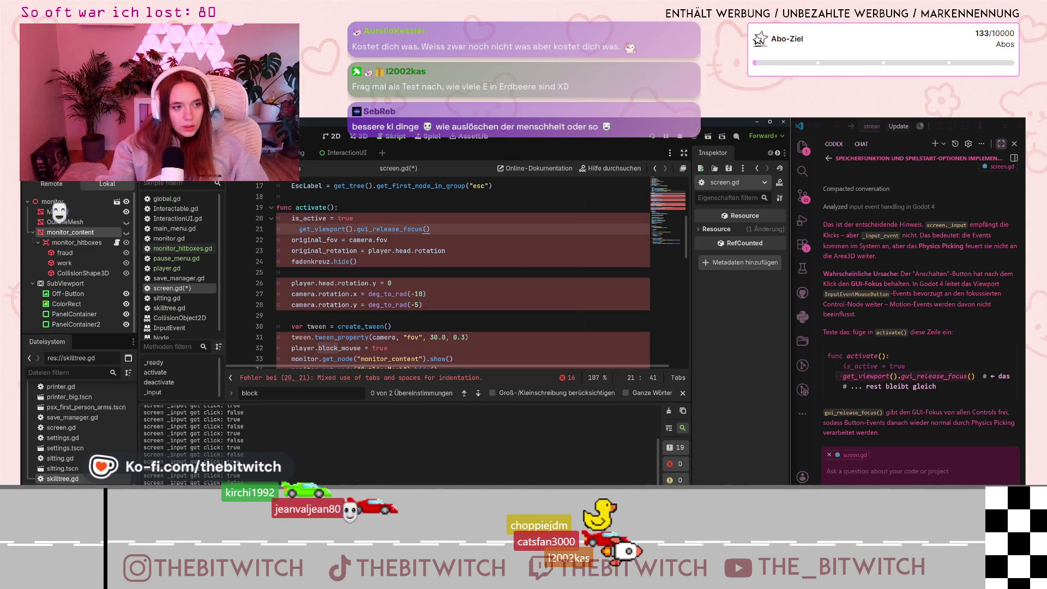
Replace line 21's mixed leading whitespace with a single tab and save screen.gd.
left_click_drag(299, 229, 273, 232)
key("Tab")
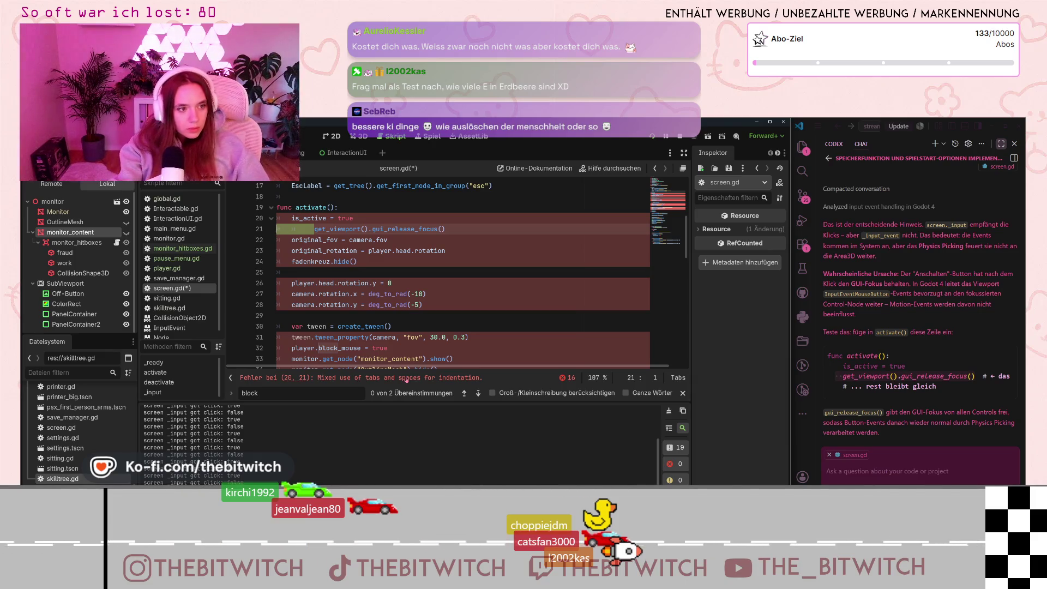
key("BackSpace")
key("Tab")
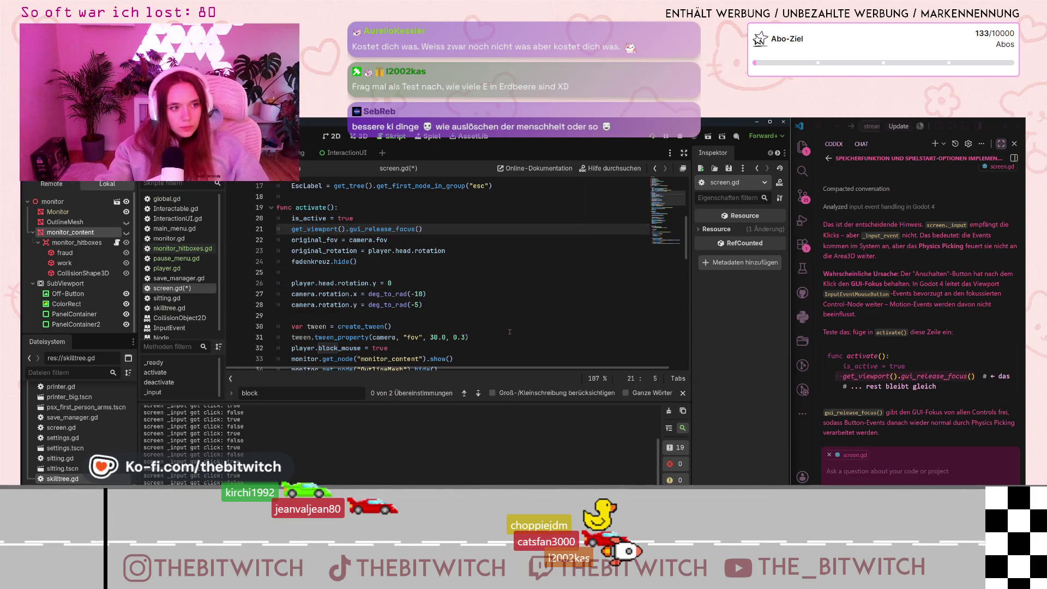
left_click(510, 331)
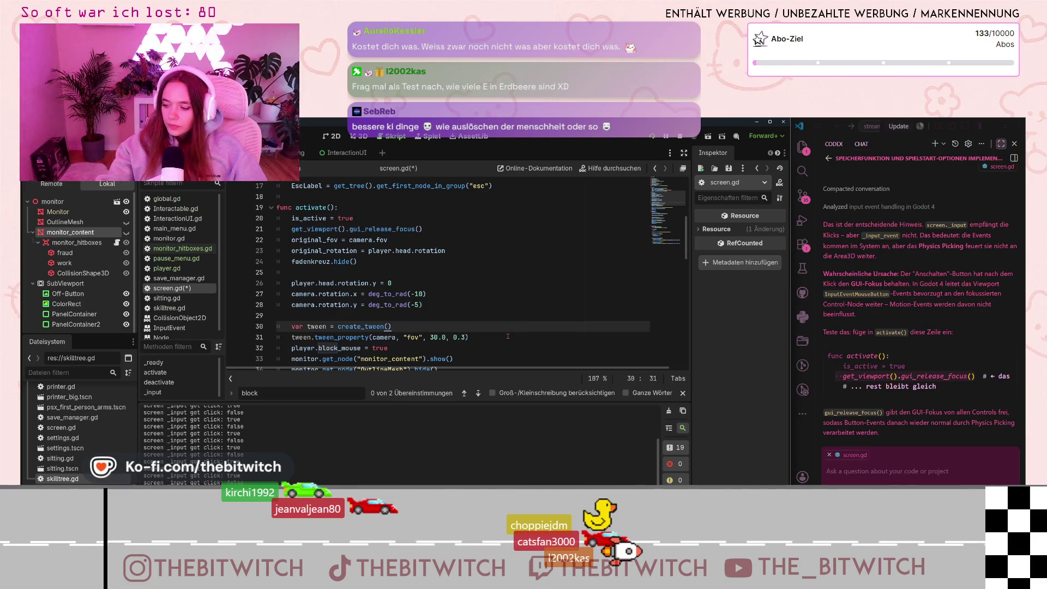
key("ctrl+s")
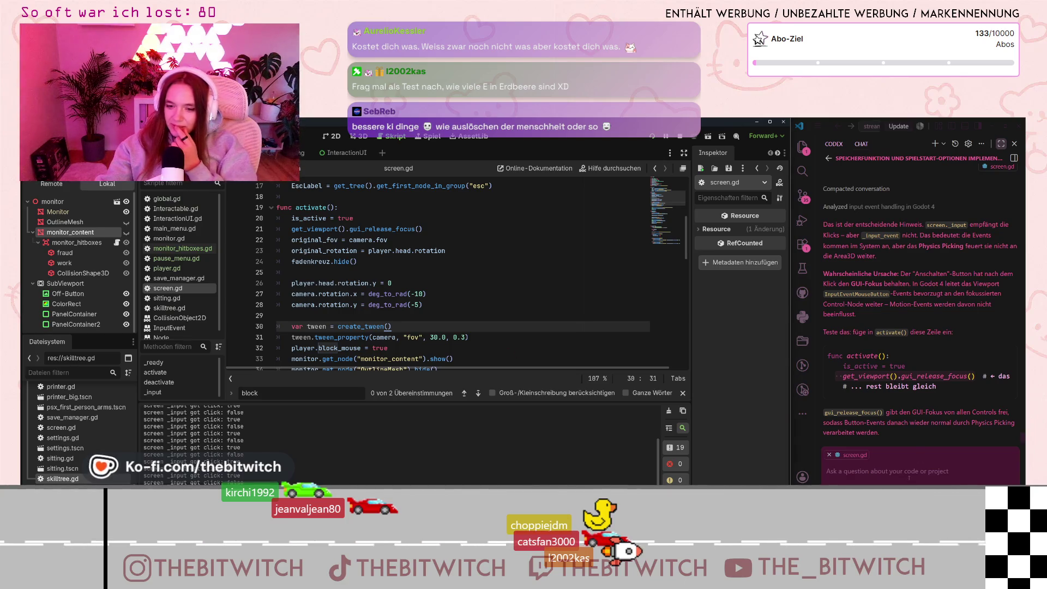
Ask Copilot chat 'wie viele e hat erdbe…' and check the model list, keeping Claude Sonnet 4.6.
left_click(902, 455)
type("wie viele")
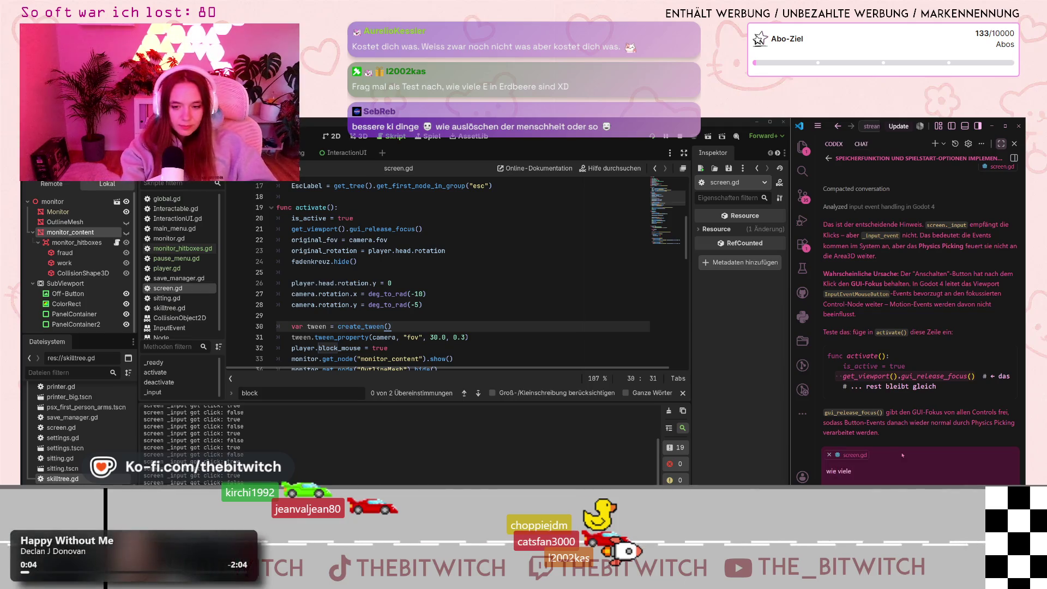
type(" e hat erdbeere?")
key("Return")
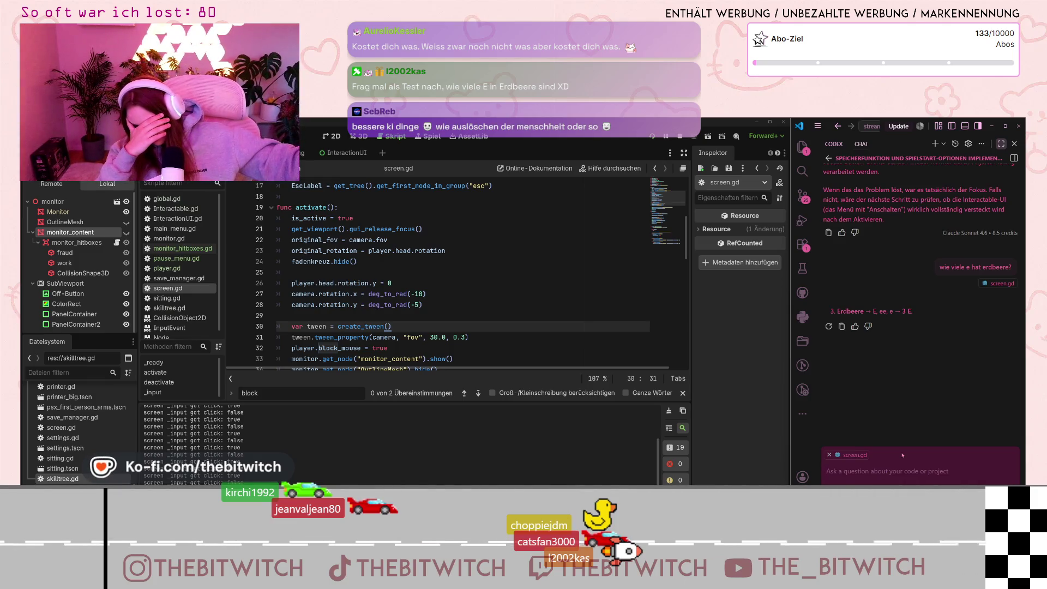
left_click(867, 481)
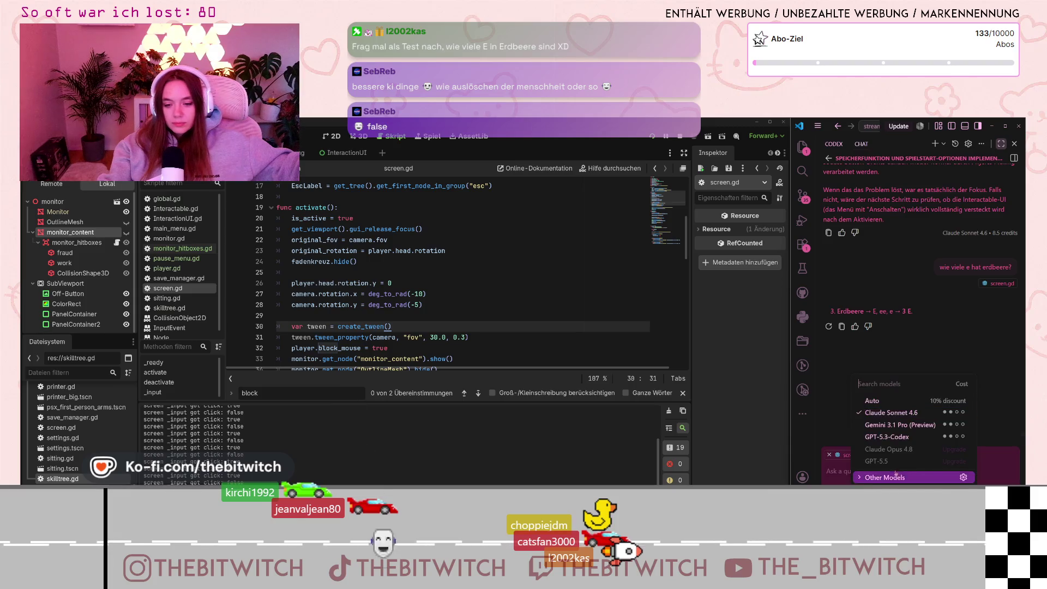
left_click(886, 418)
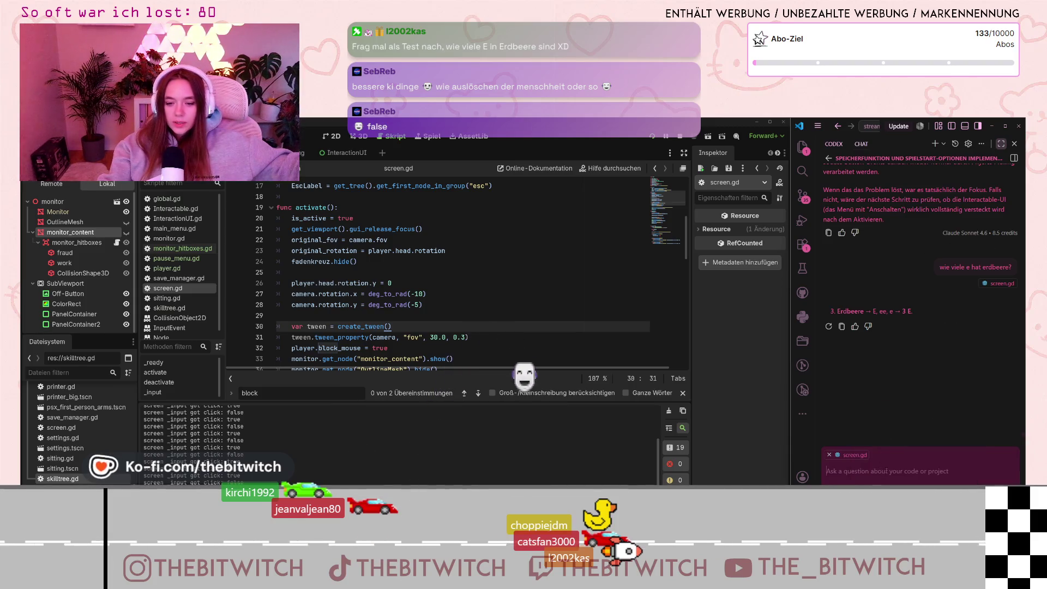
left_click(396, 304)
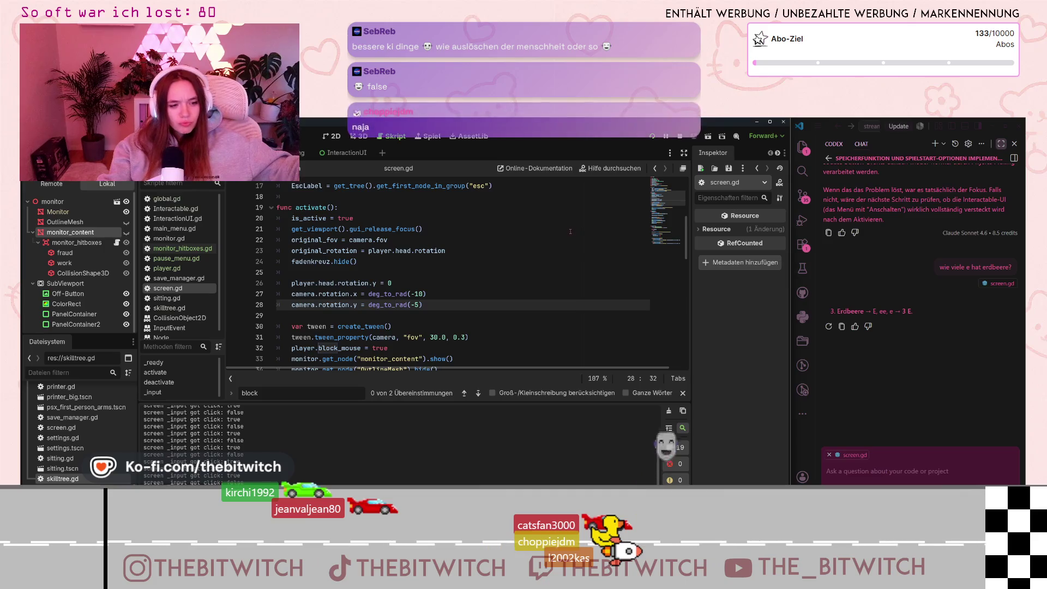
Look over the updated screen.gd and gui_release_focus docs, then run the project and start a new game.
scroll(592, 213, "down", 2)
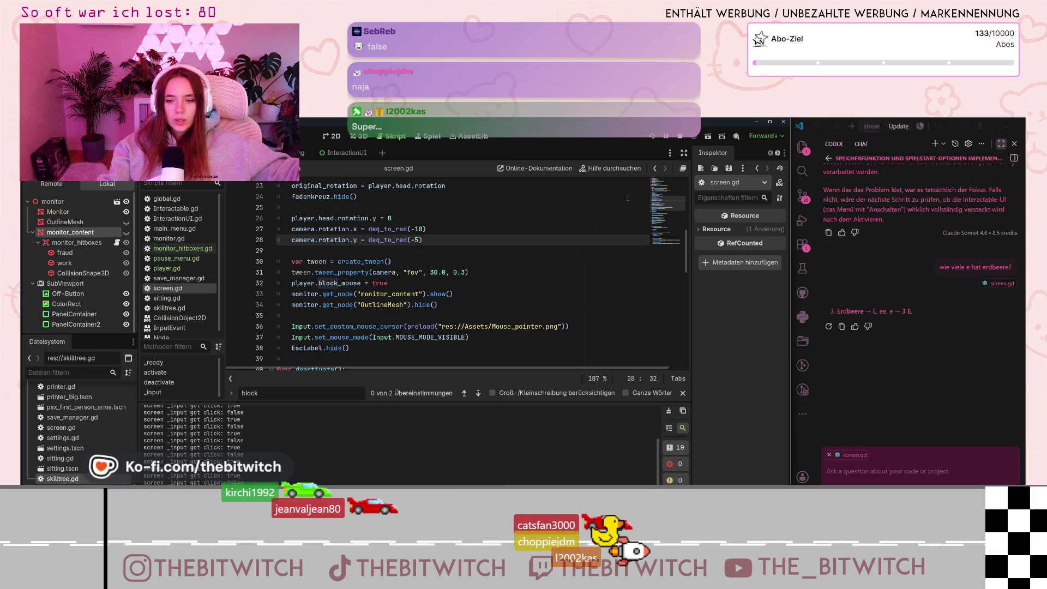
scroll(413, 302, "down", 5)
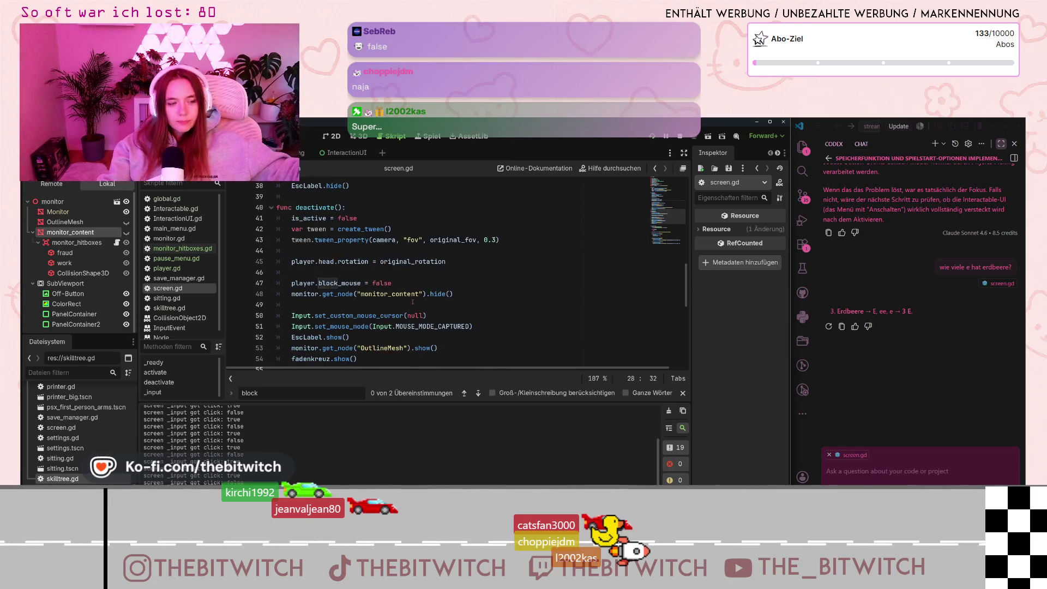
scroll(358, 284, "down", 8)
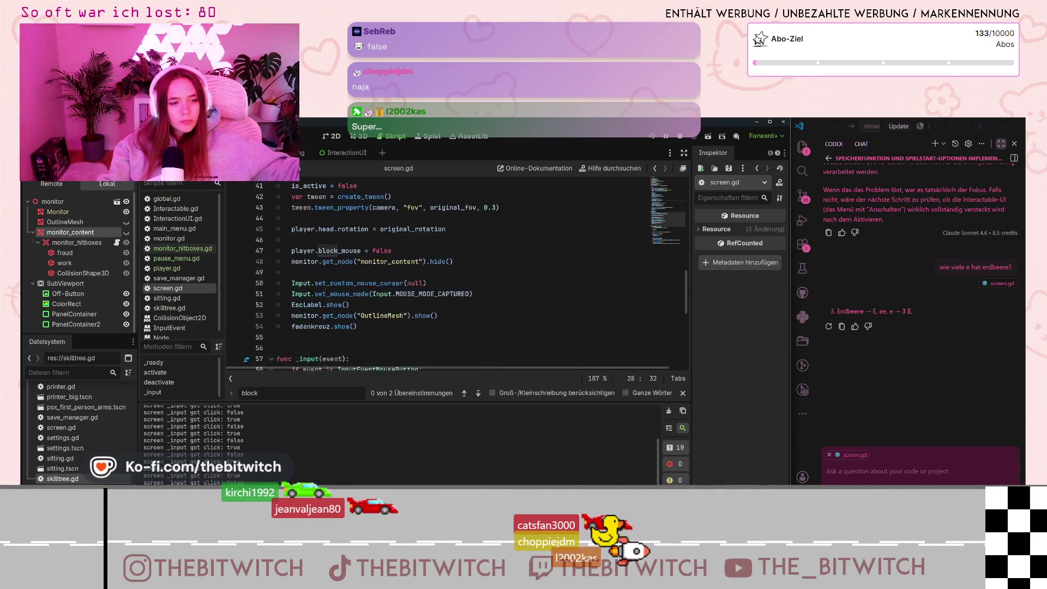
scroll(330, 288, "up", 18)
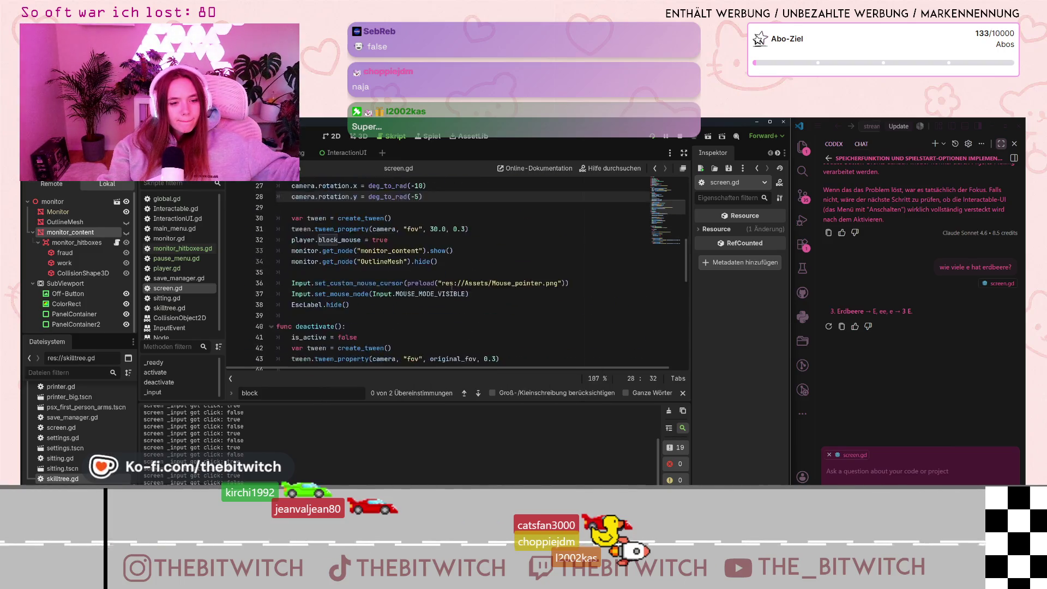
mouse_move(352, 315)
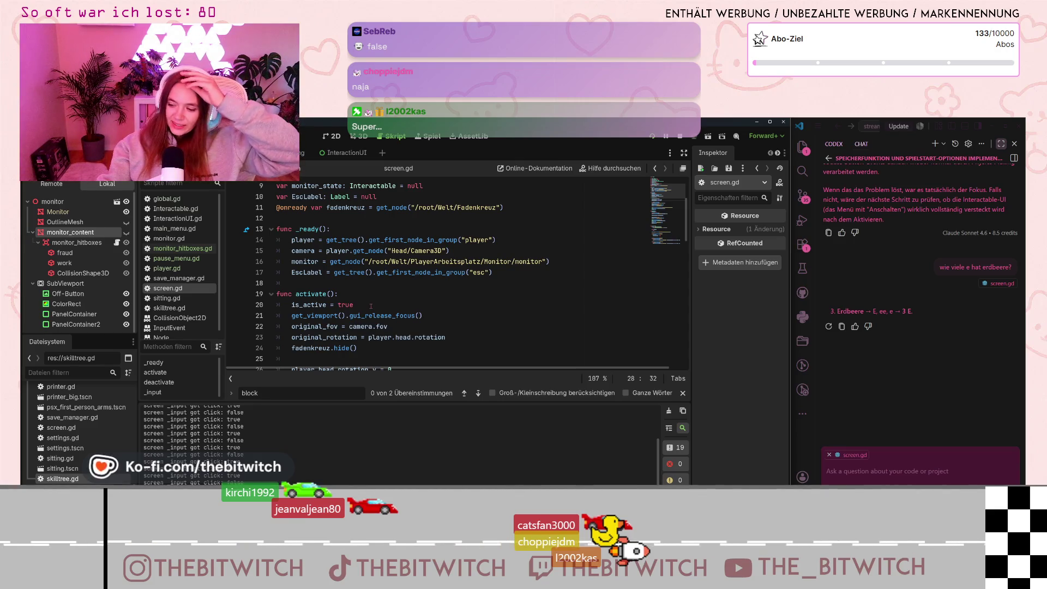
left_click(652, 138)
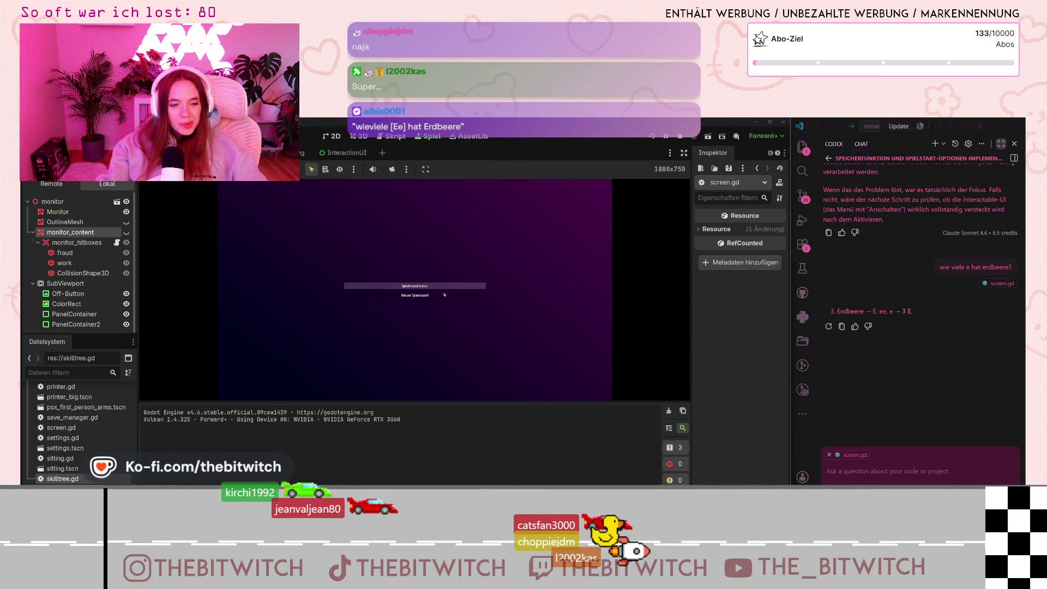
left_click(446, 298)
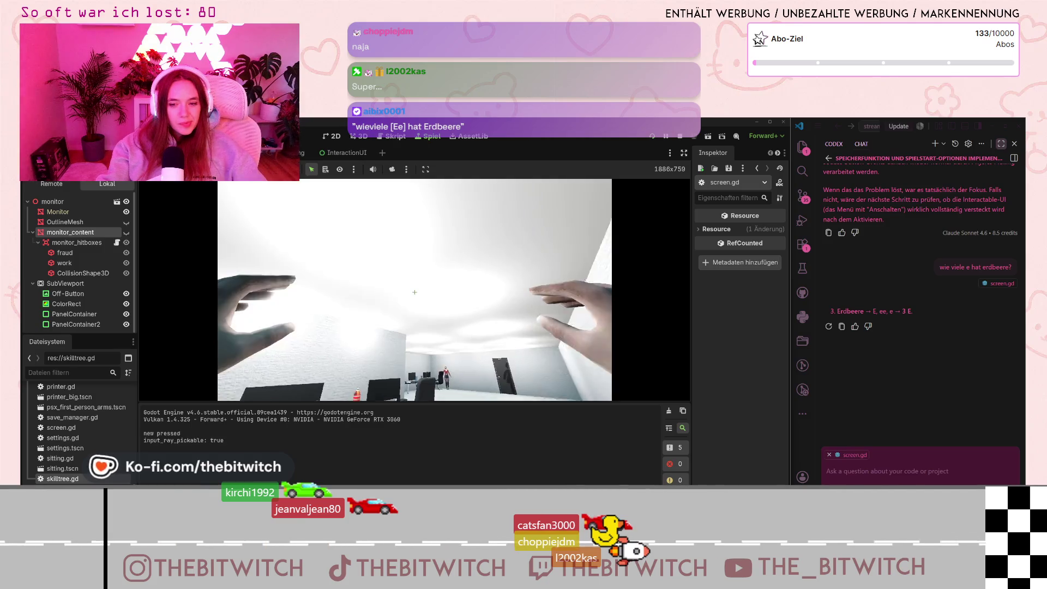
Walk forward and open the pause menu, then paste and send the Erdbeere E-count question to Copilot chat.
key("w")
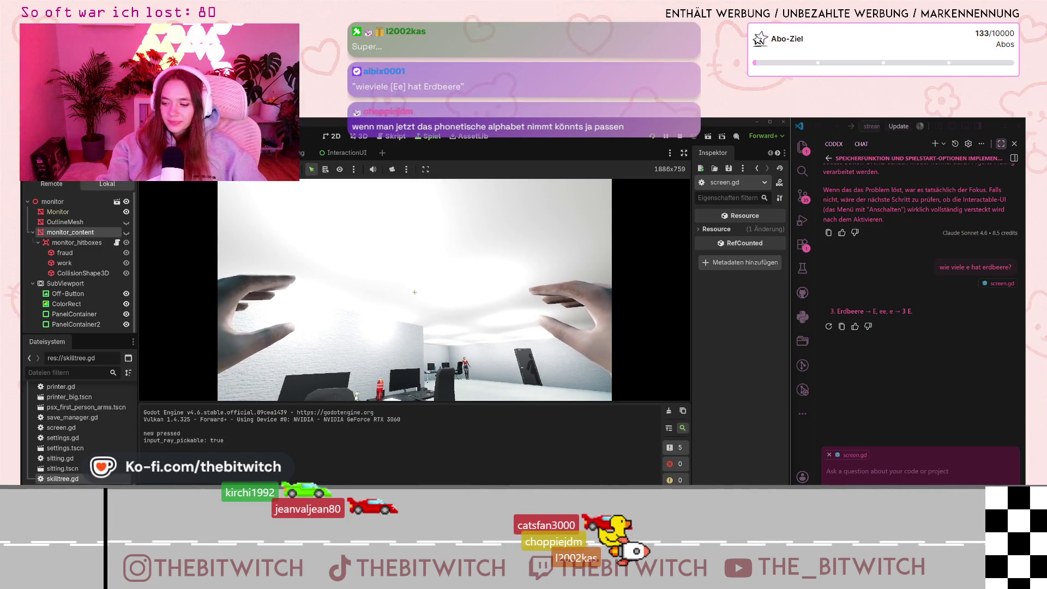
key("Escape")
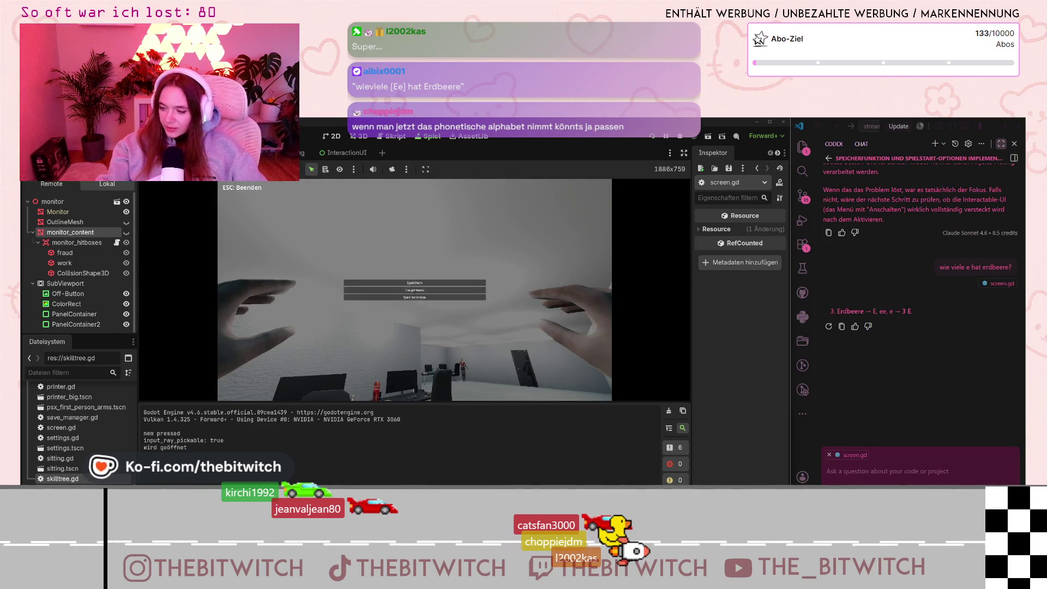
left_click(922, 471)
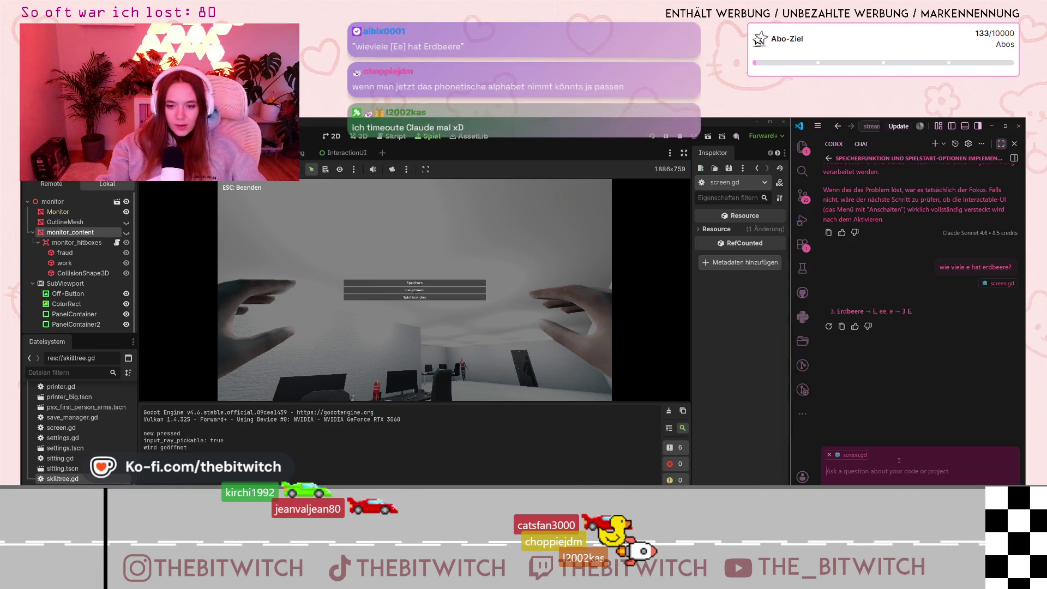
type("wieviele [Ee] hat Erdbeere")
key("Return")
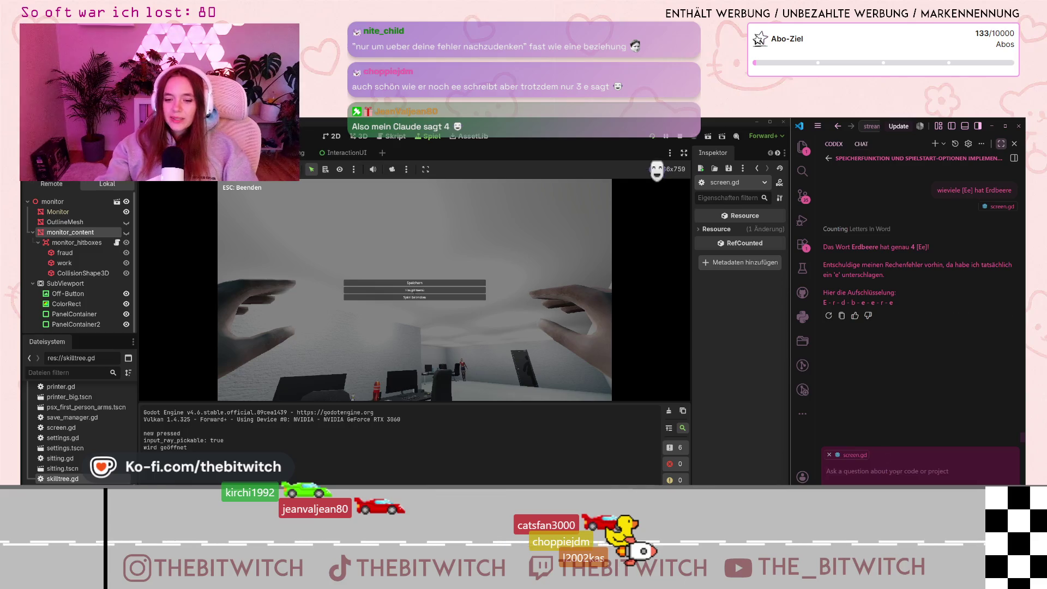
Switch the chat model to Gemini 3.1 Pro, browse Other Models, and start typing 'Wie viele'.
left_click(875, 480)
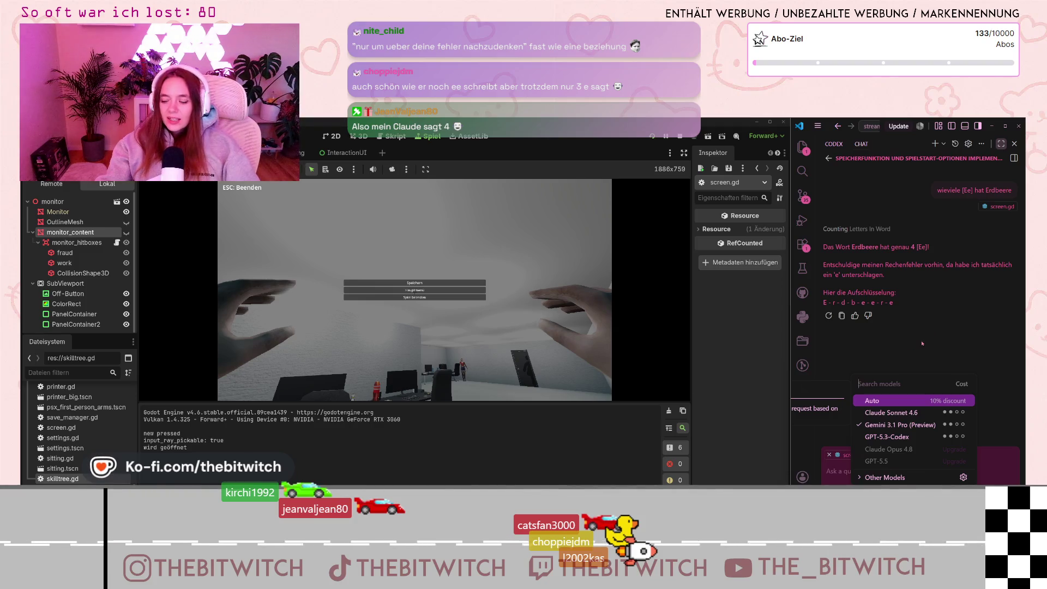
left_click(871, 329)
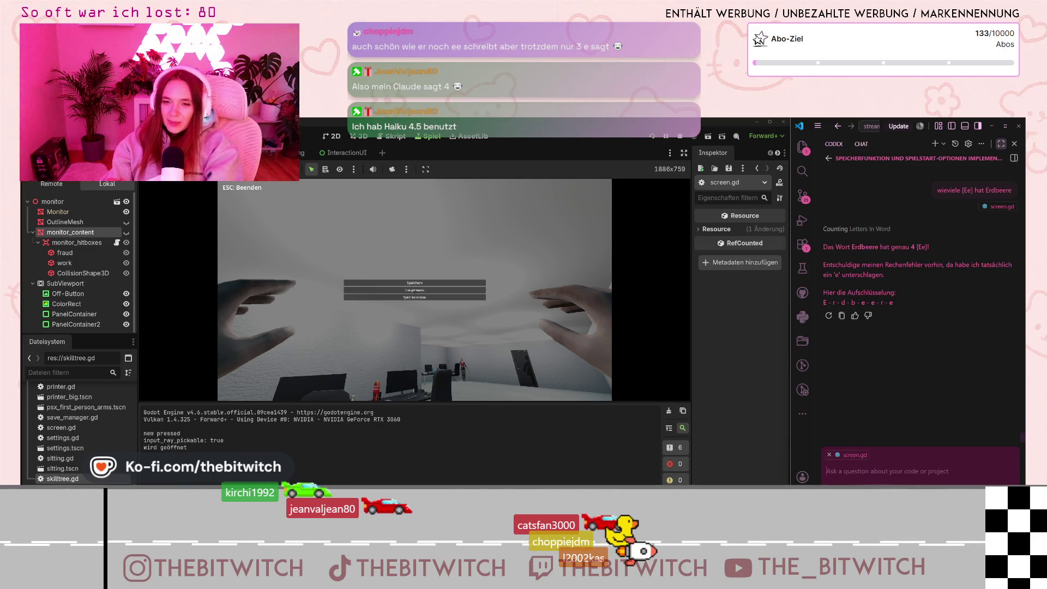
left_click(865, 491)
left_click(885, 478)
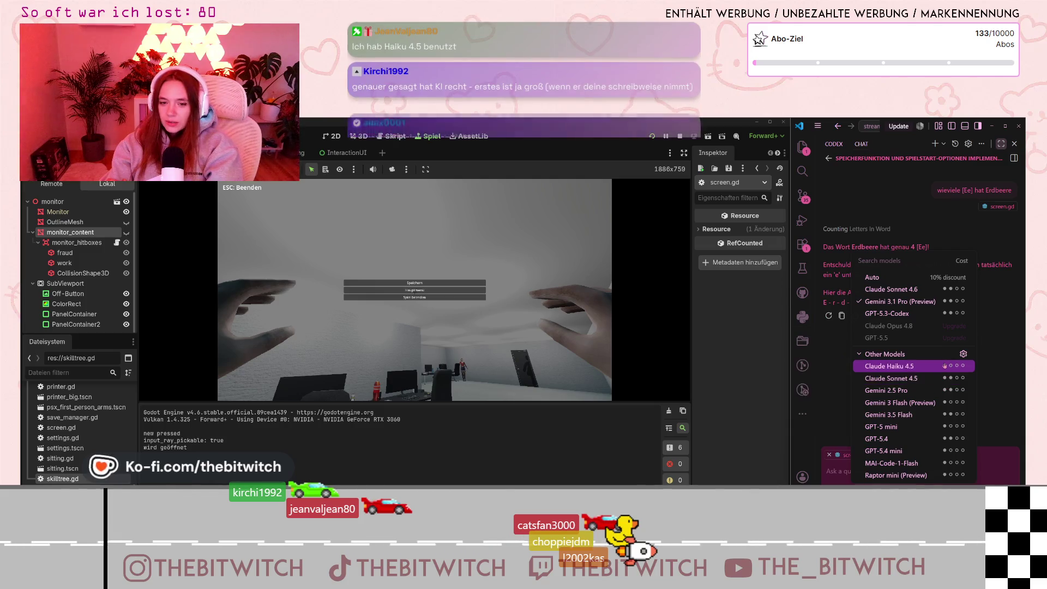
left_click(944, 365)
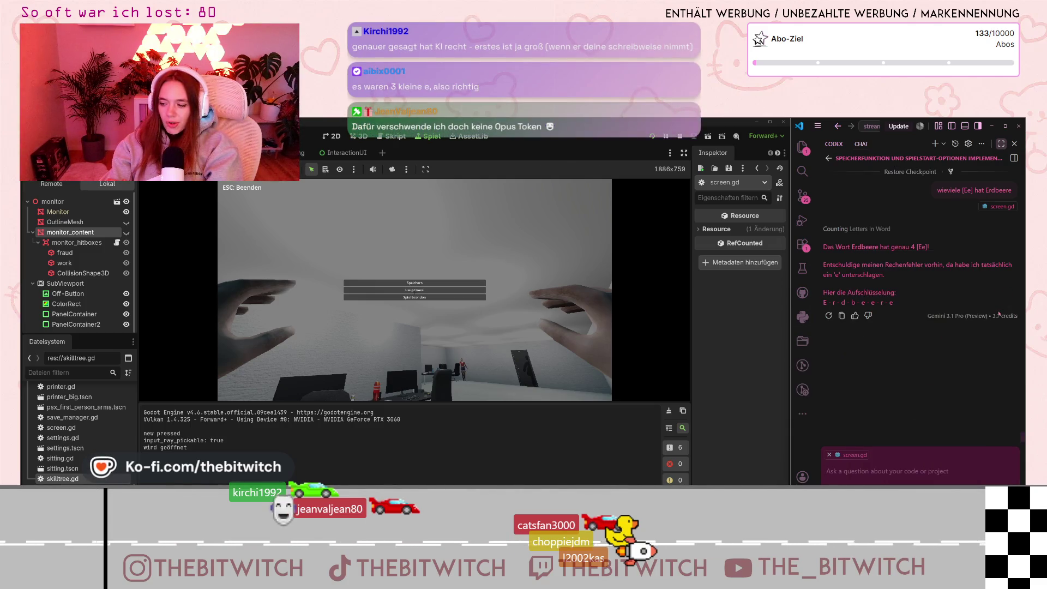
scroll(934, 272, "up", 5)
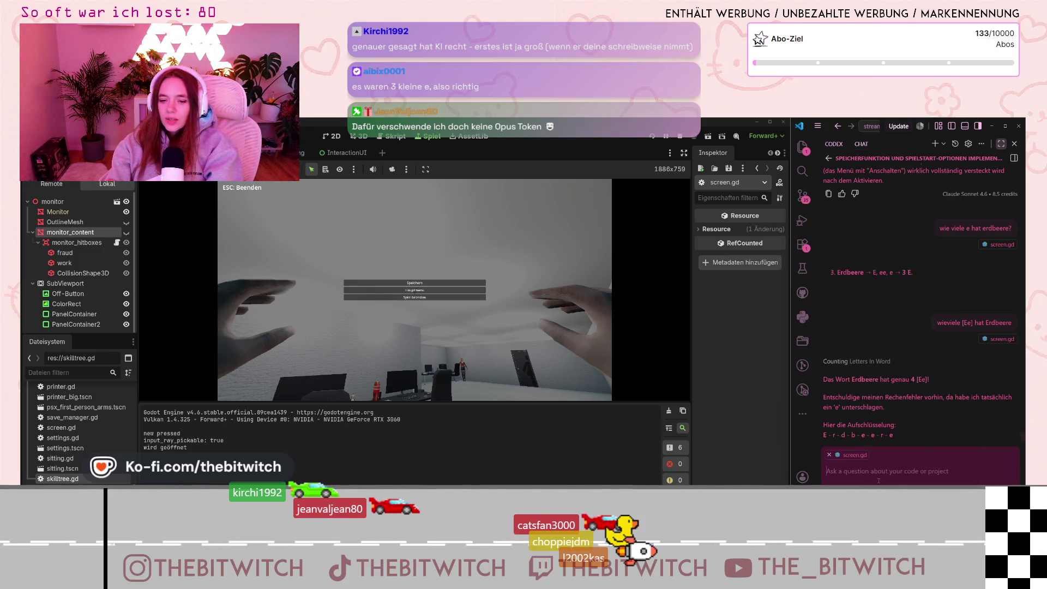
type("Wie viele g von der groß/kleinschreibung) hat E")
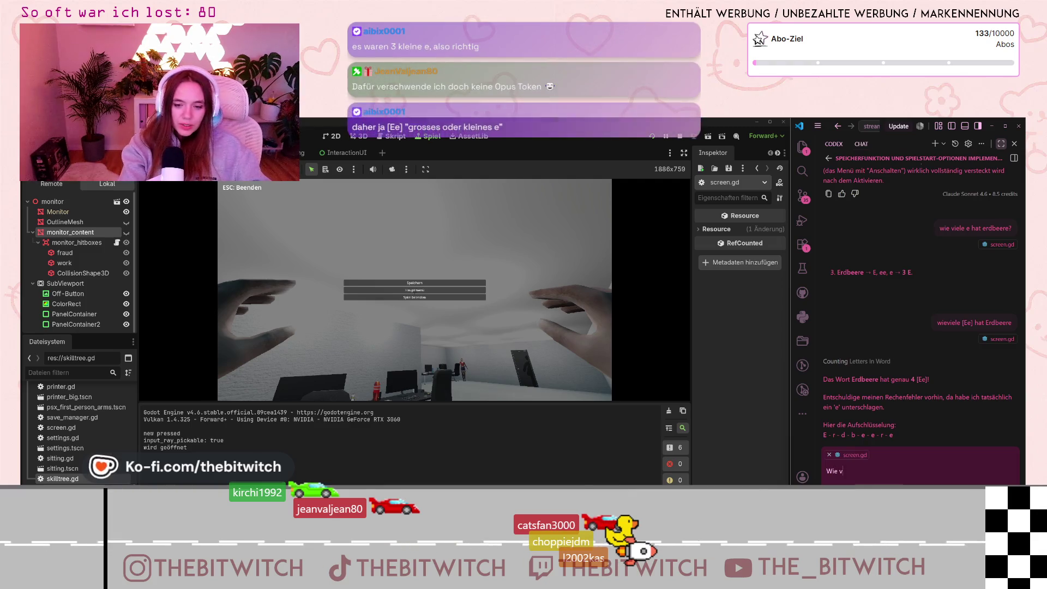
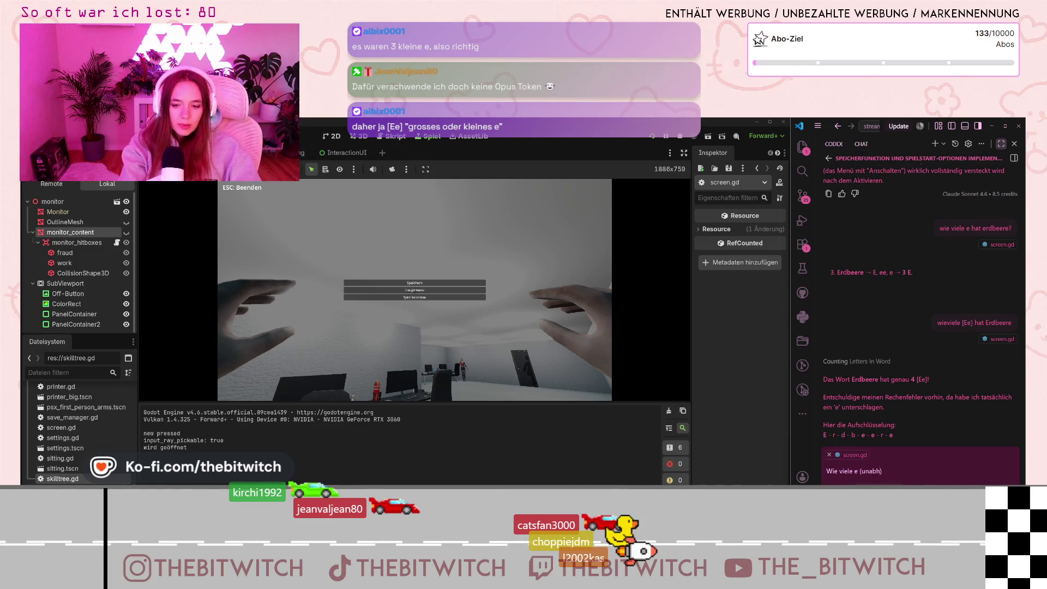
Replace the long chat question with 'Wie viele e hat erdbeere' and send it to the assistant.
type("ängig von der groß/kleinschreibu")
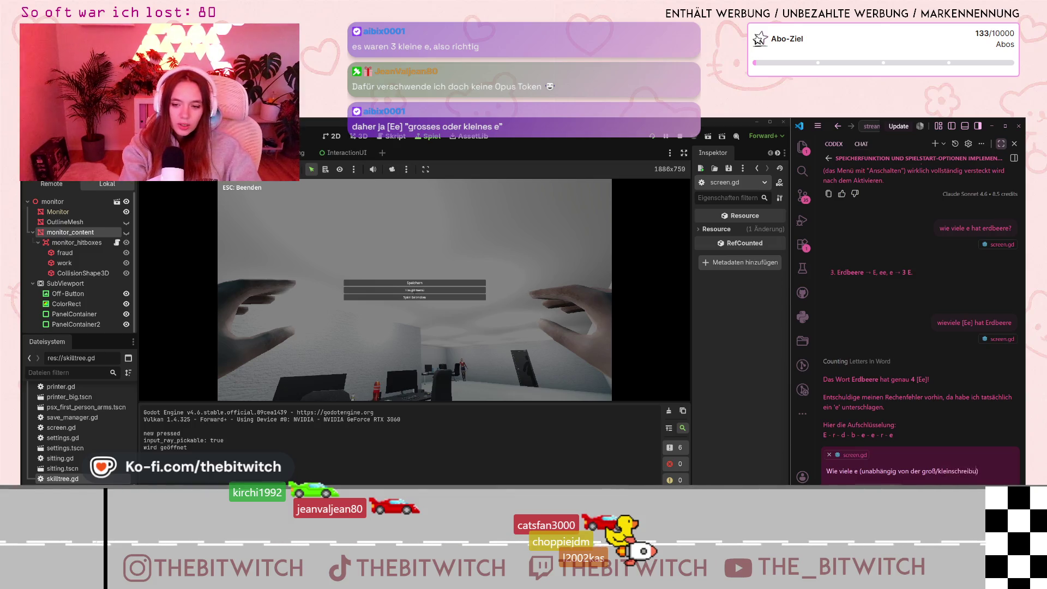
type(" ng")
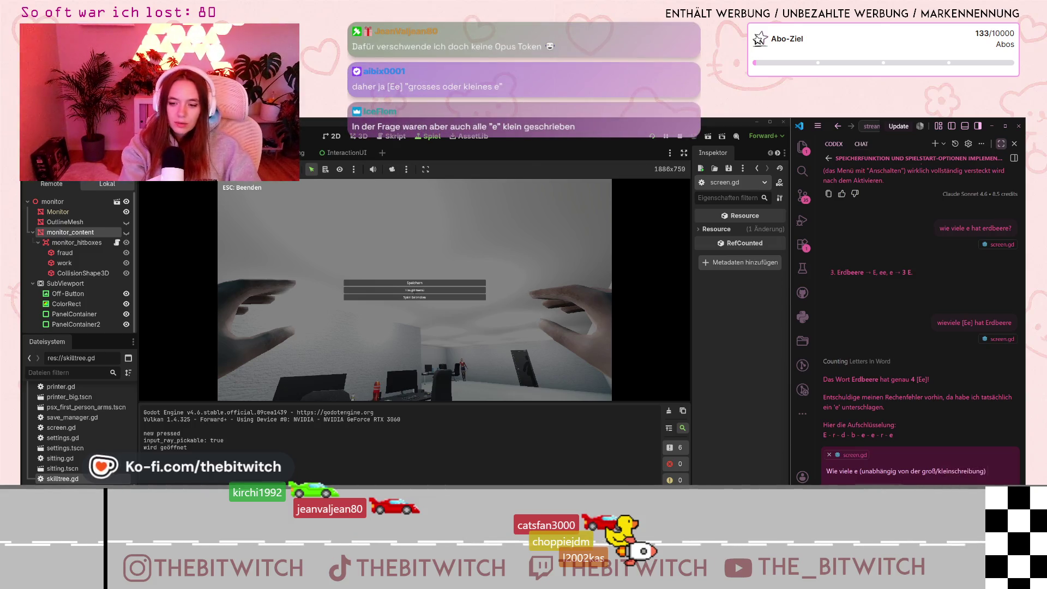
type(" hat")
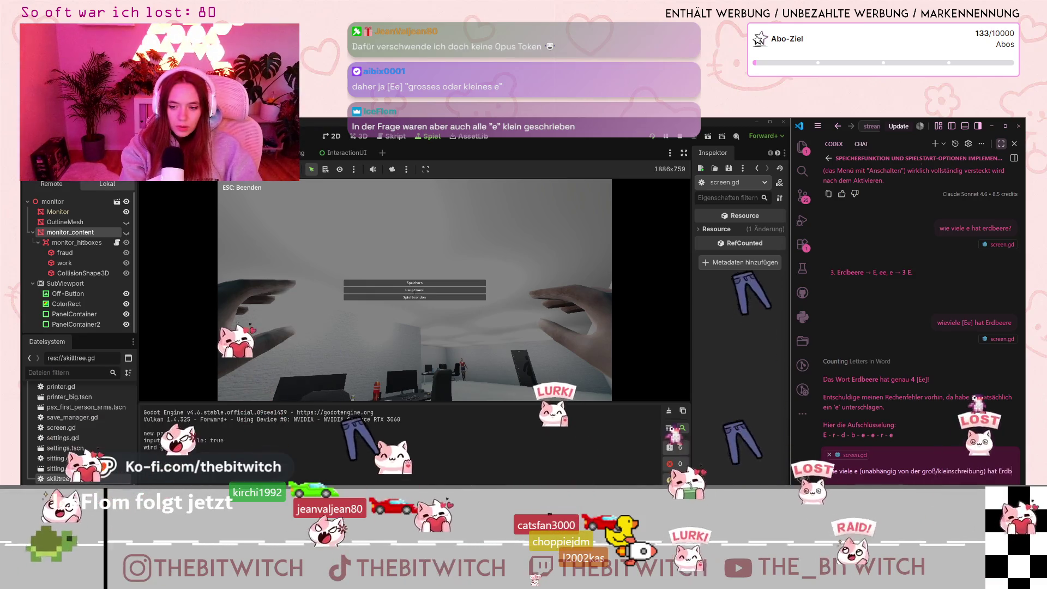
type(" E")
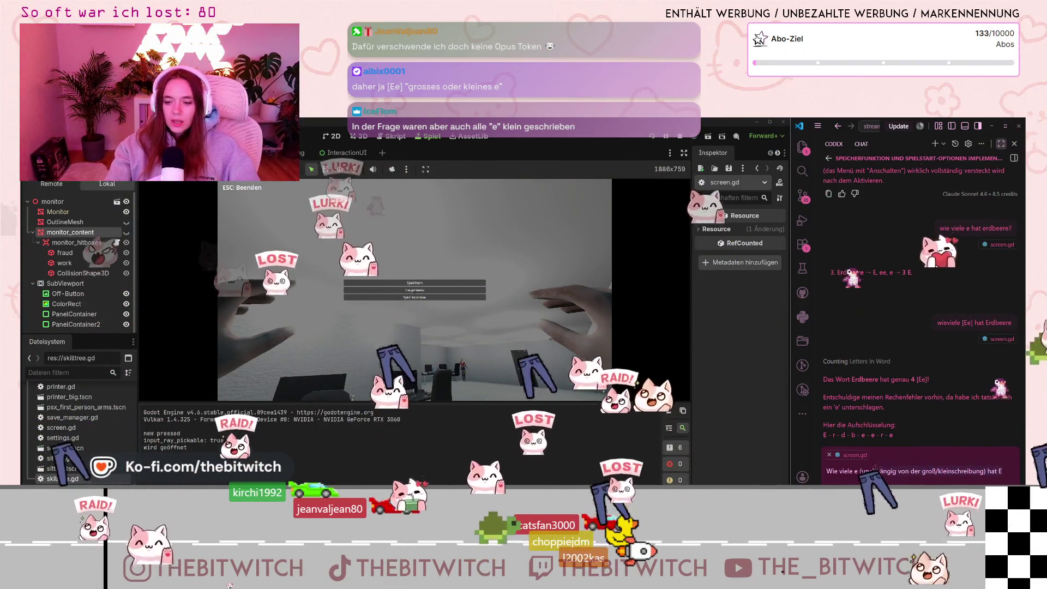
key("ctrl+a")
type("Wie viele e hat")
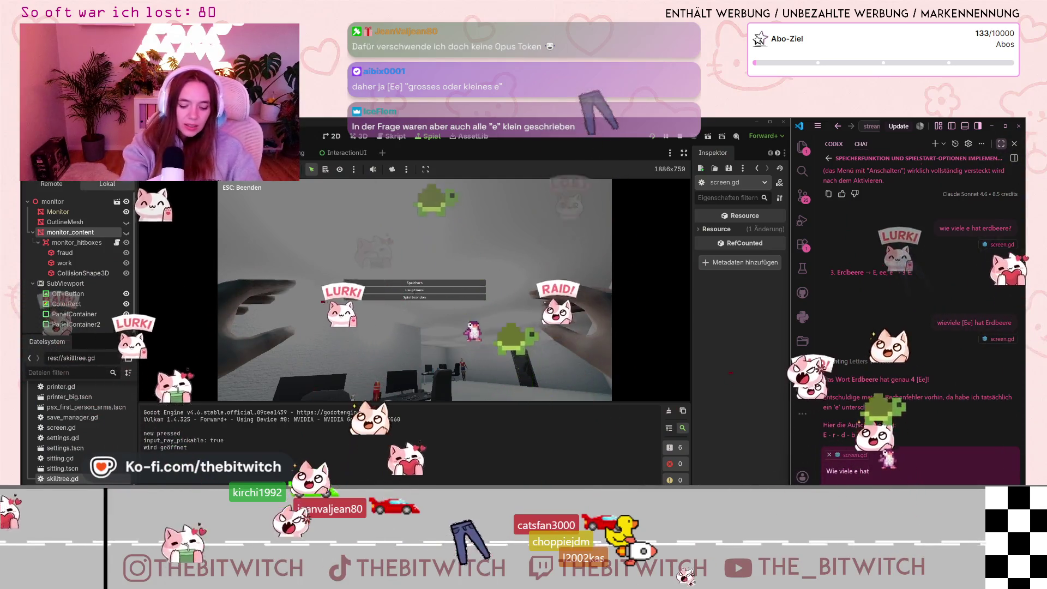
type(" erdbeere")
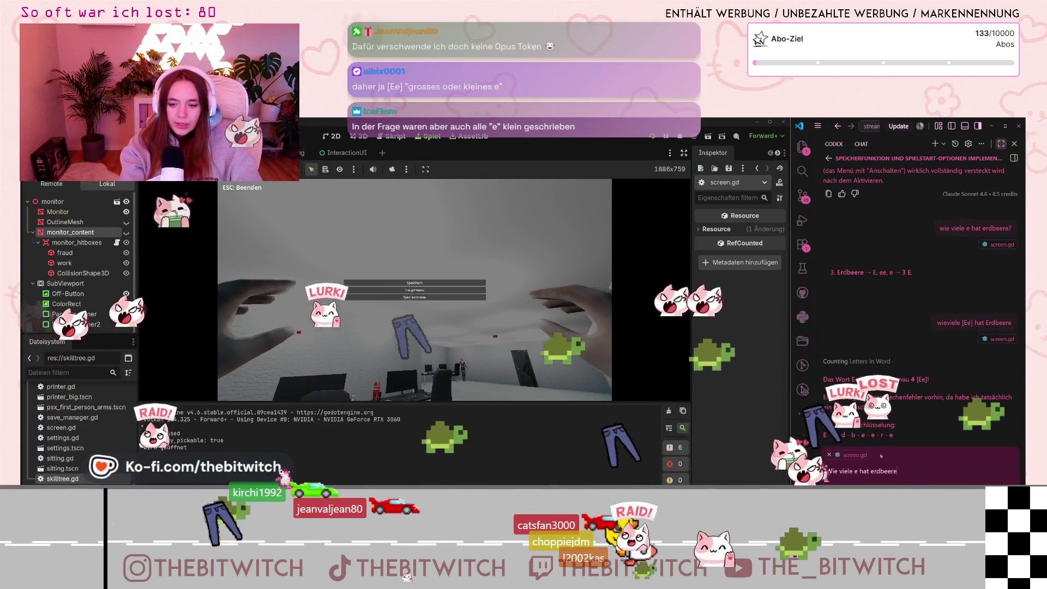
key("Return")
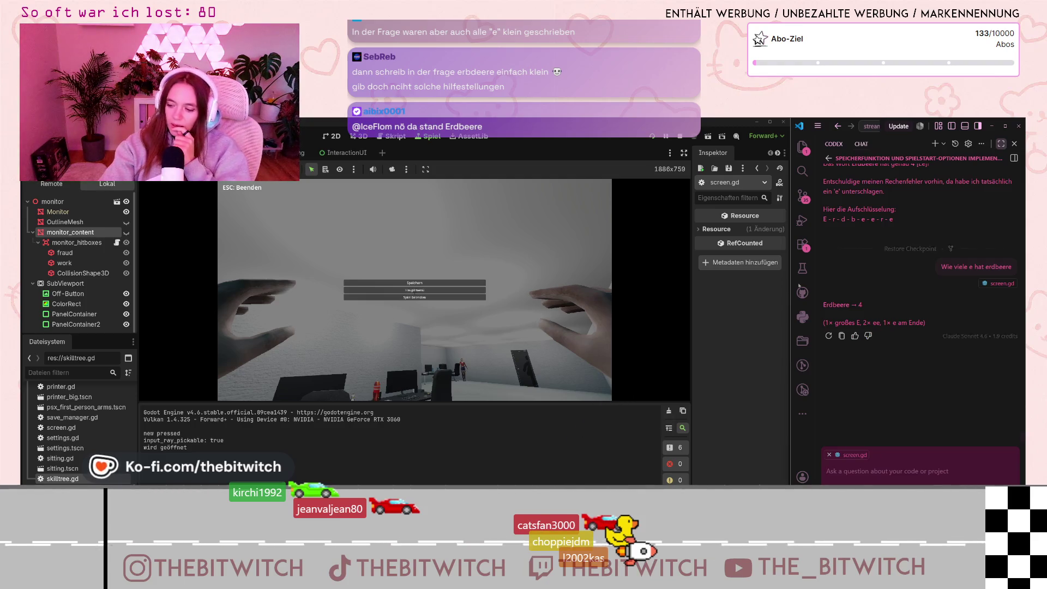
scroll(890, 232, "up", 2)
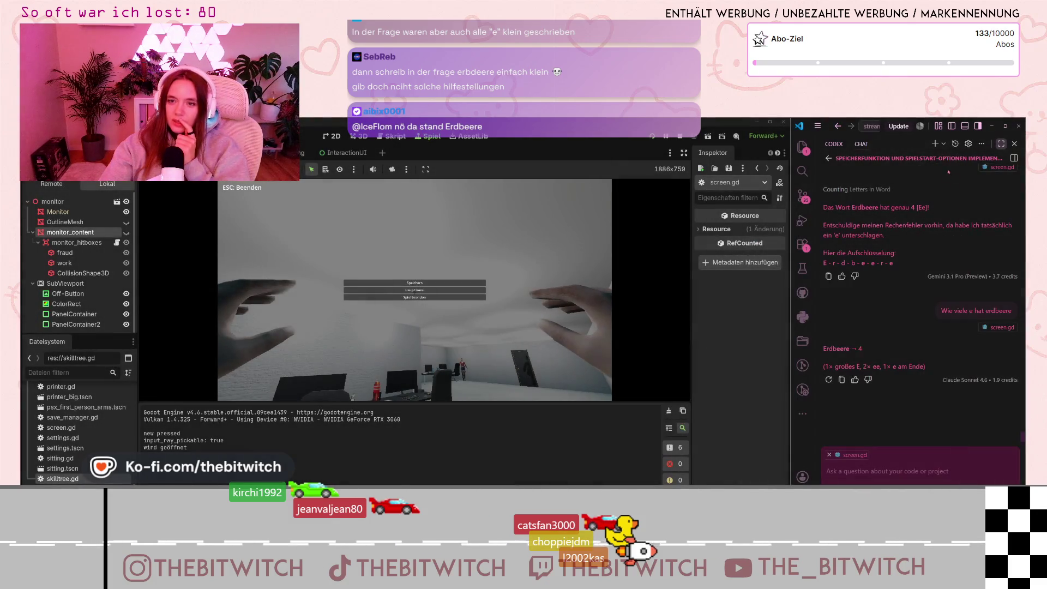
Start a new chat and ask 'wie viele e hat Erdbeere' again.
left_click(935, 143)
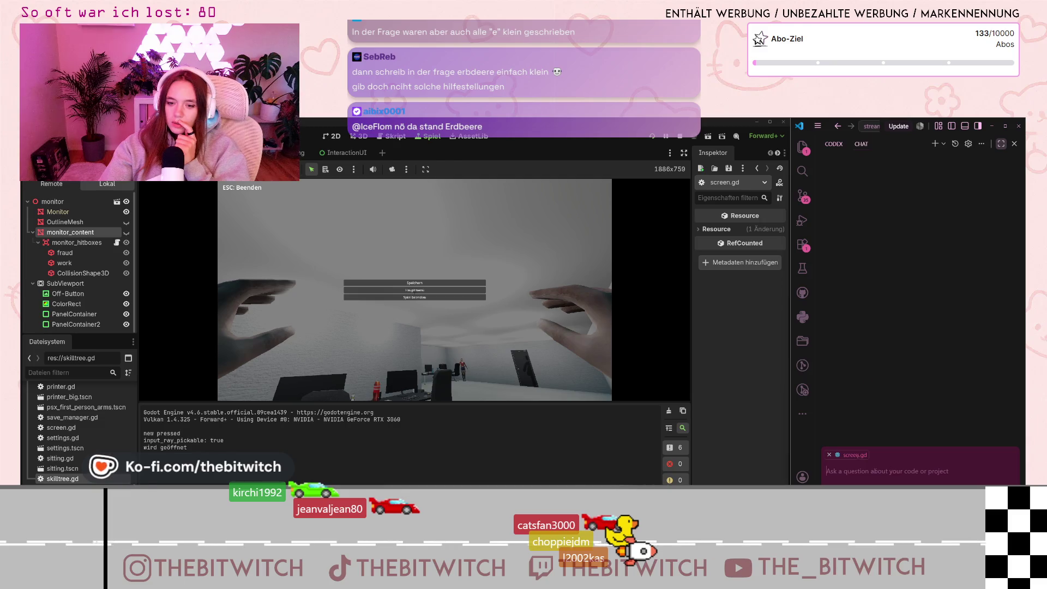
type("wie vie")
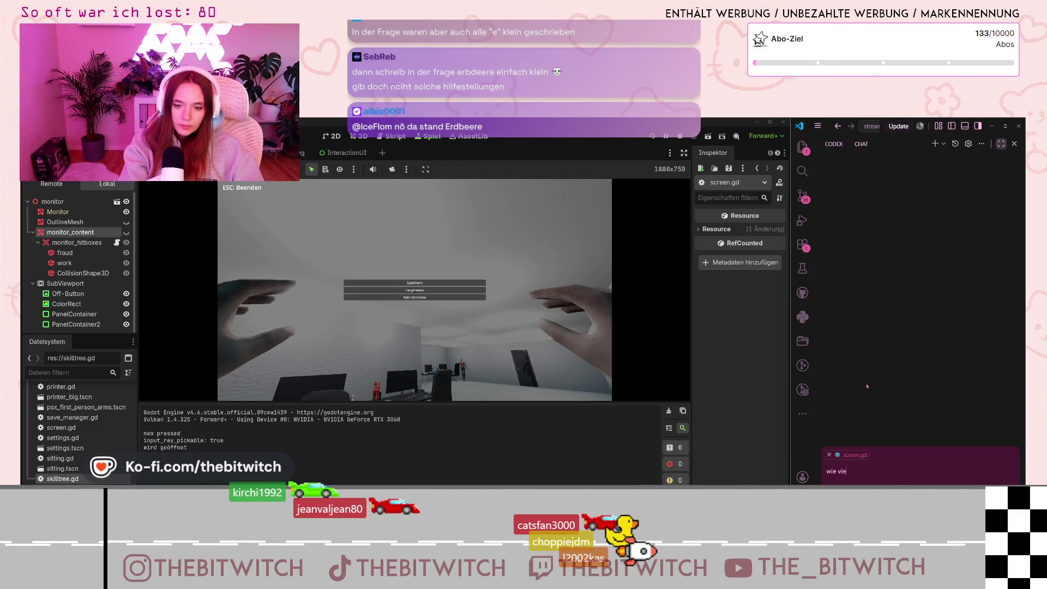
type("beere")
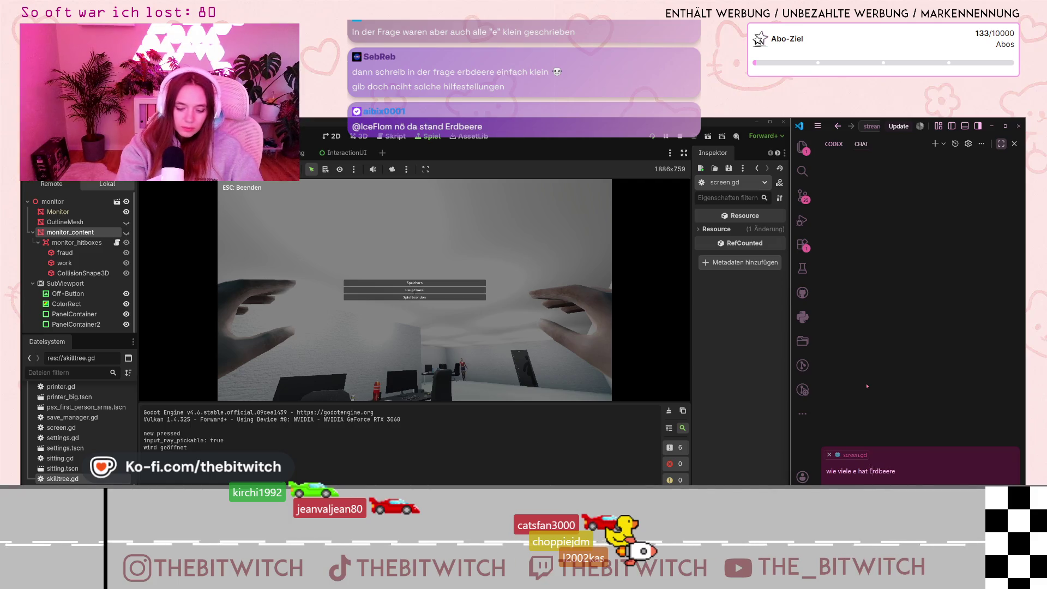
key("Return")
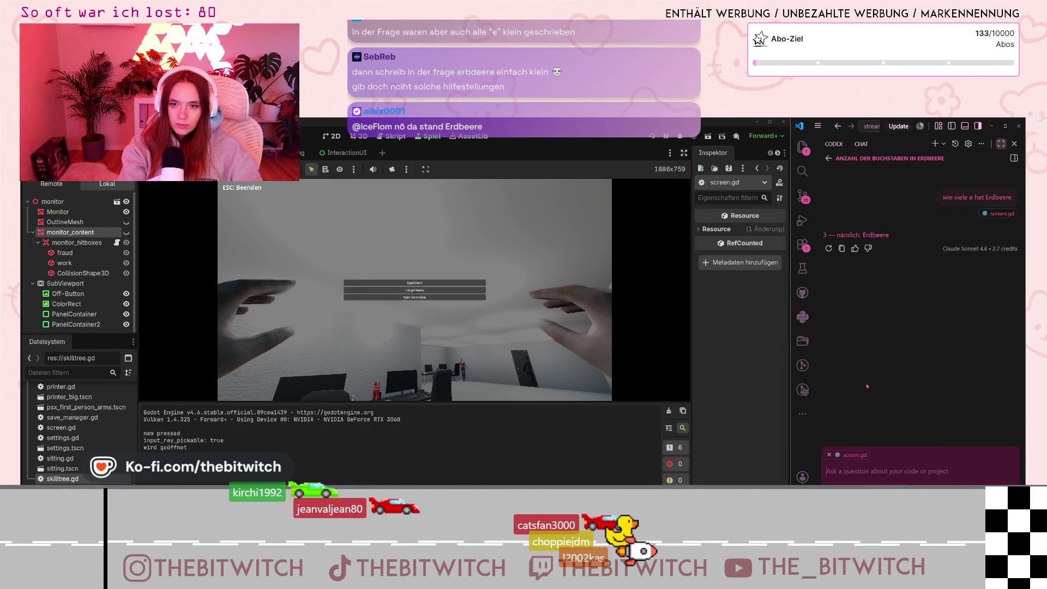
type("W")
type("e h")
type("re")
Send the Erdbeere question with '(unabhängig groß/kleinschreibung)?', then reopen the Speicherfunktion session.
key("Return")
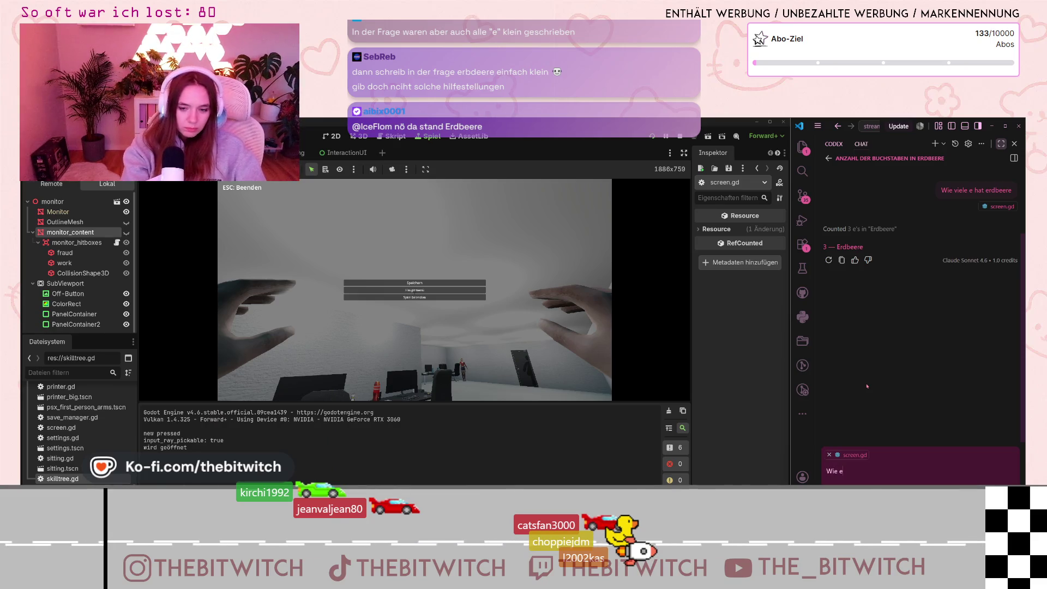
key("BackSpace")
type("viele")
key("BackSpace")
type("re (unabhängig")
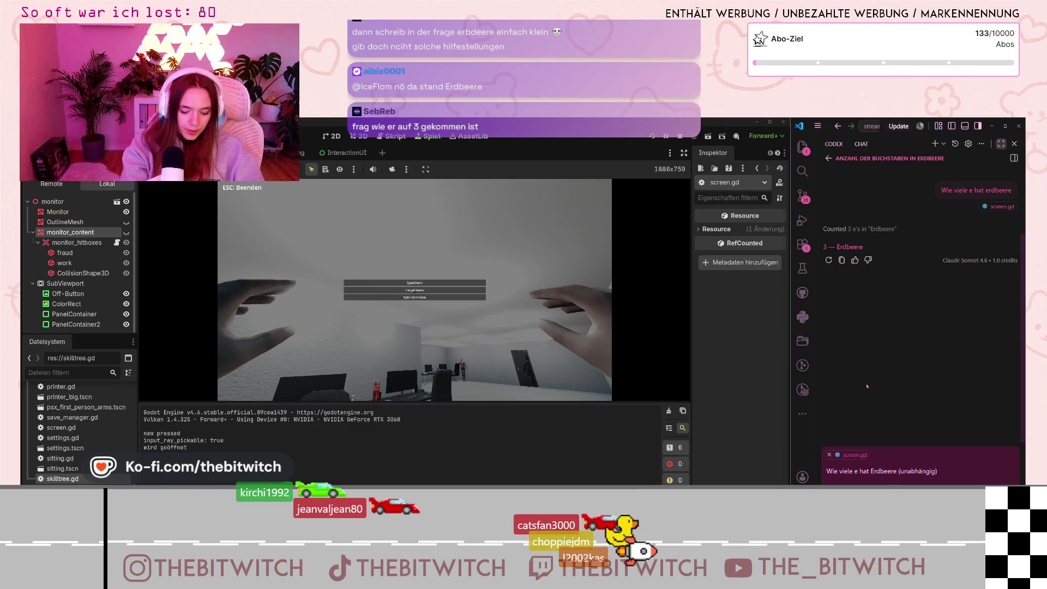
type("roß/")
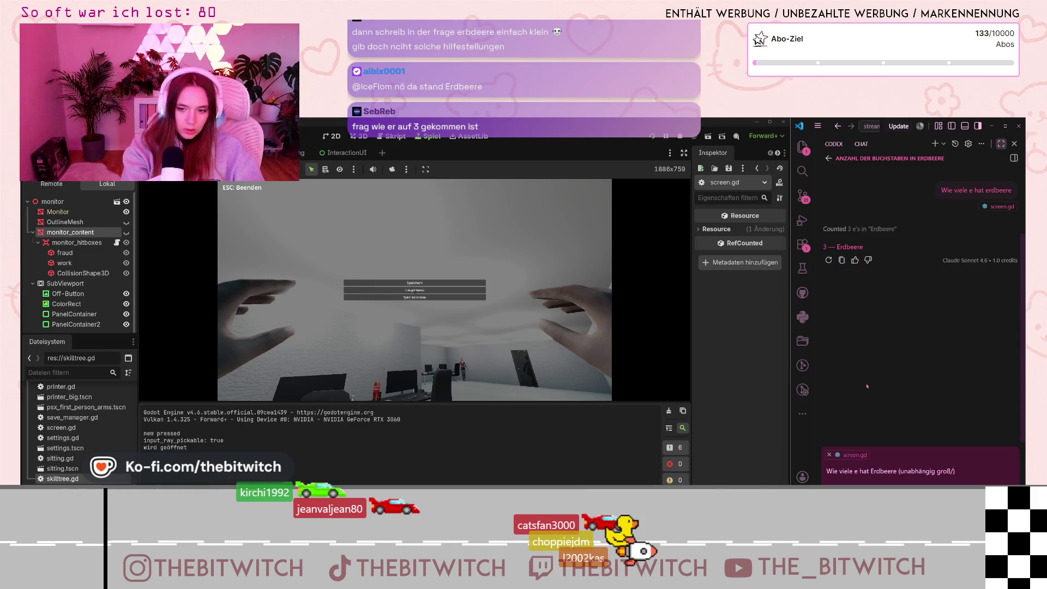
type("ng")
type("?")
key("Return")
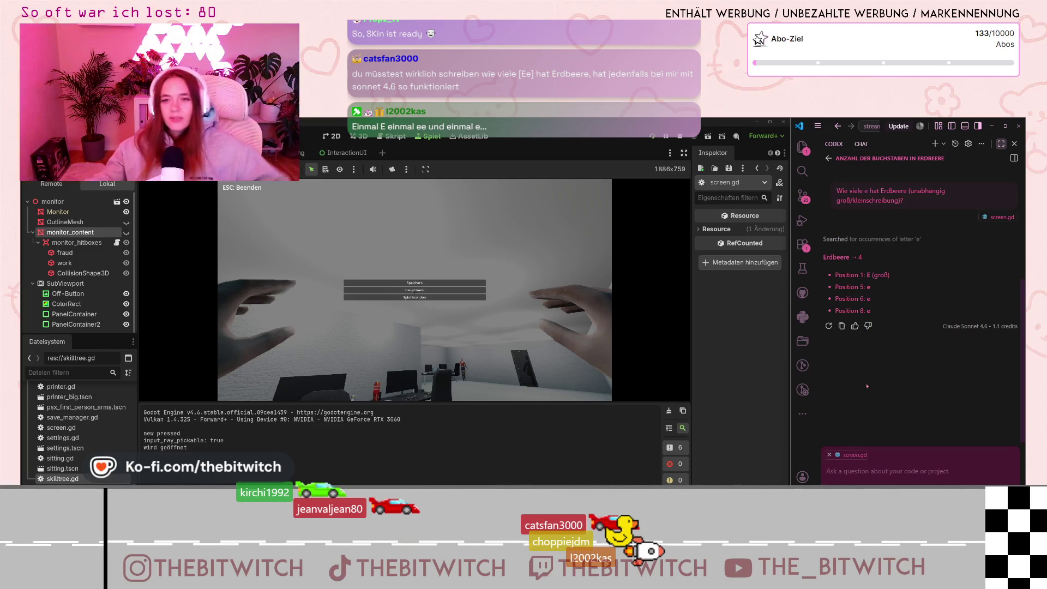
left_click(955, 144)
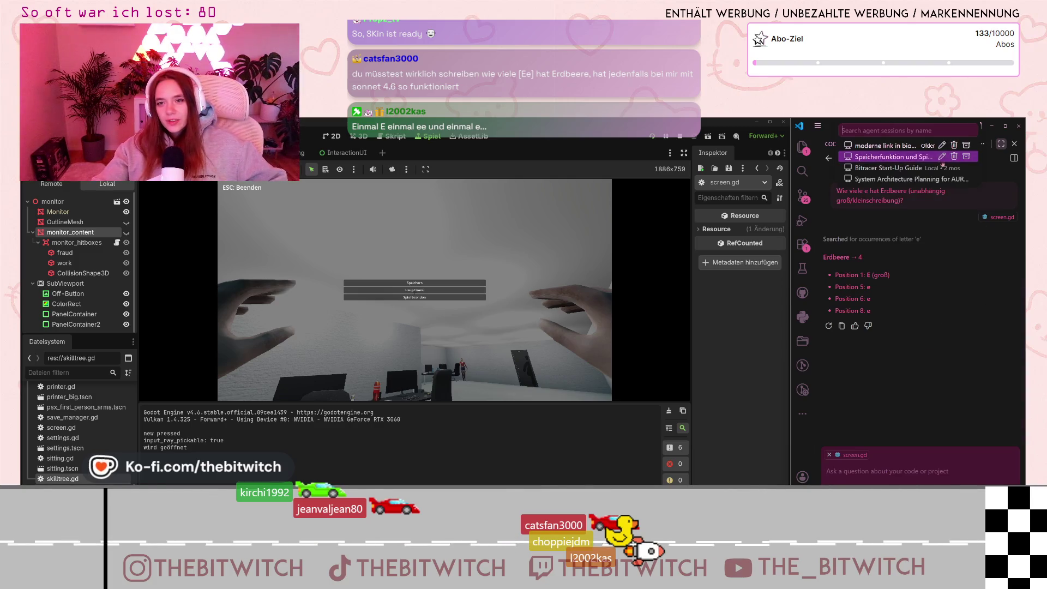
left_click(895, 156)
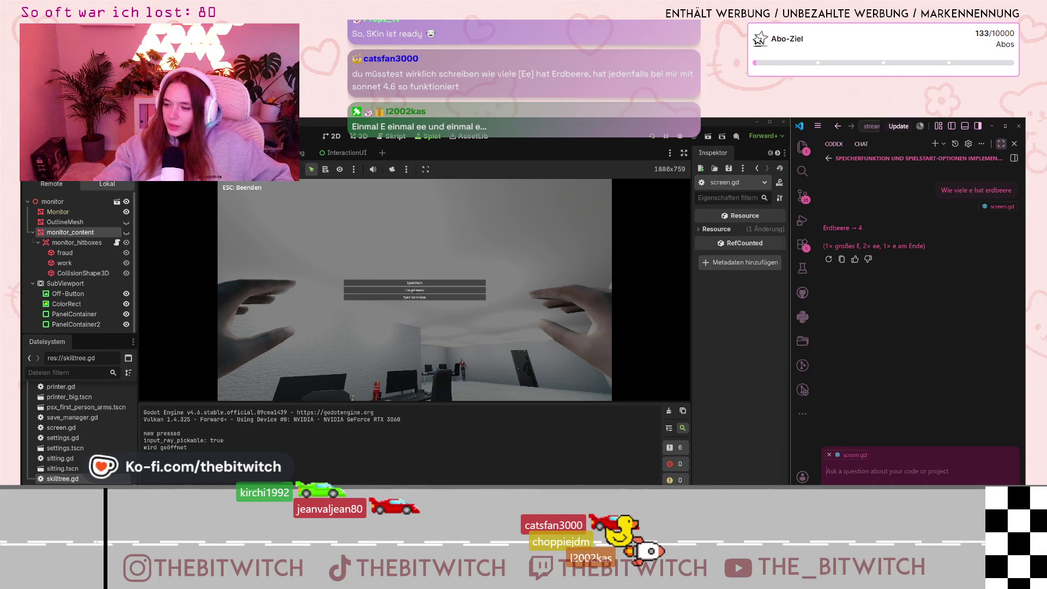
From the Chat Style home dashboard, open '8 Skins' and approve the pending personal skin.
key("alt+Tab")
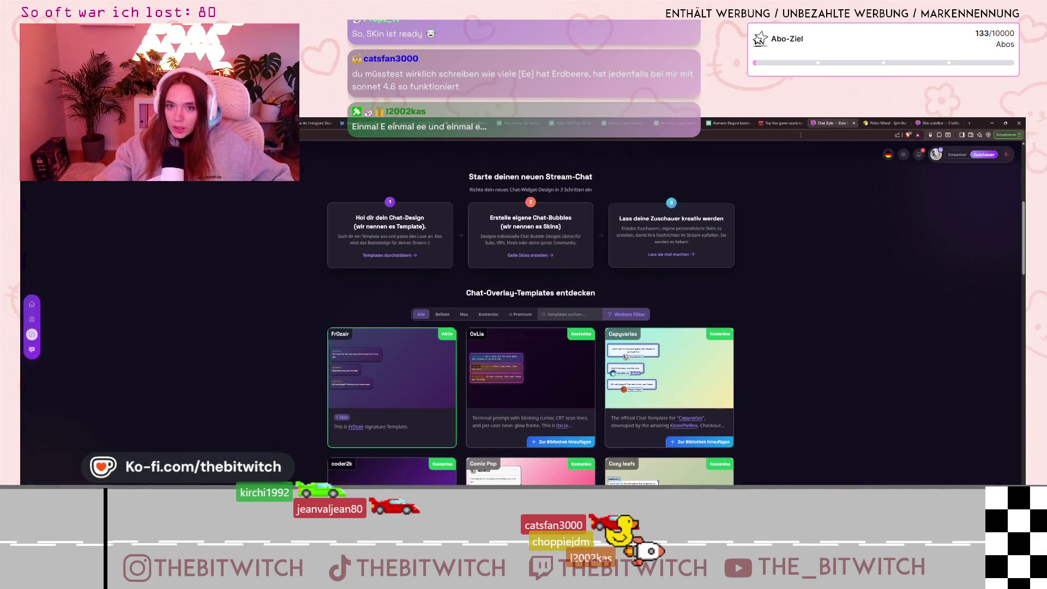
scroll(835, 308, "up", 2)
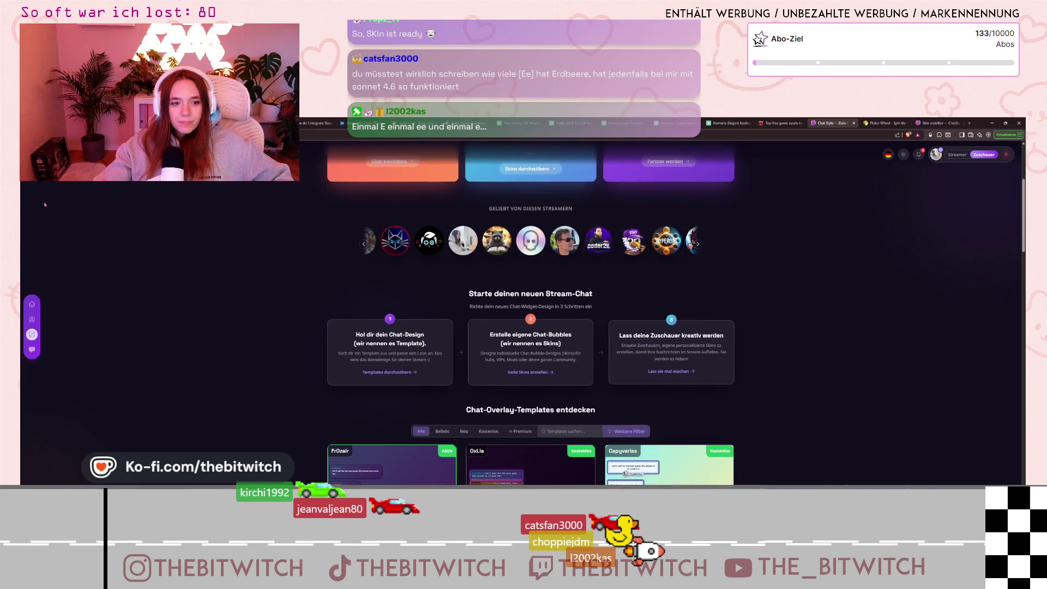
left_click(31, 307)
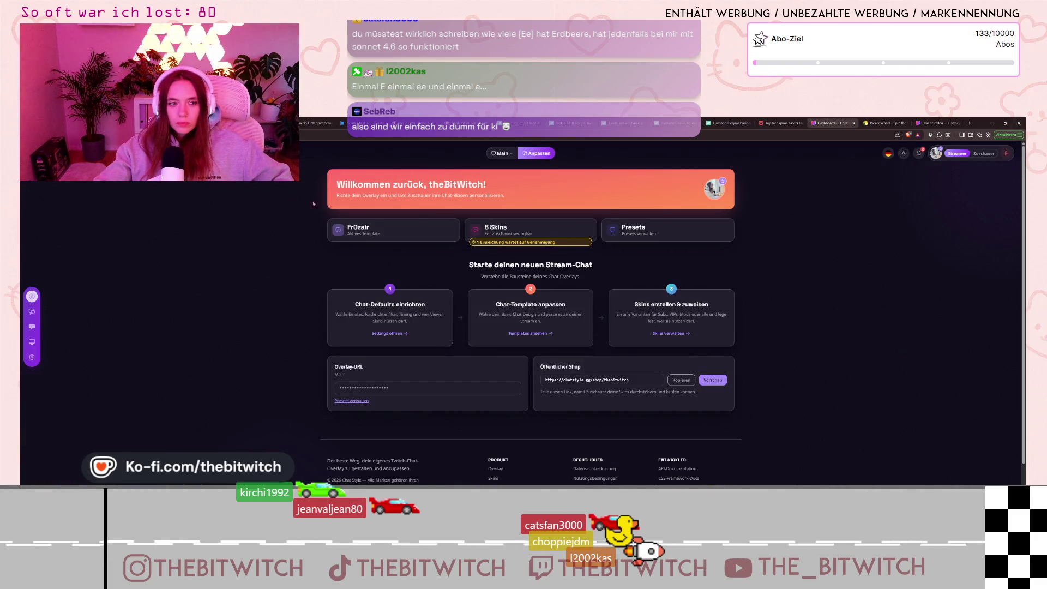
left_click(501, 235)
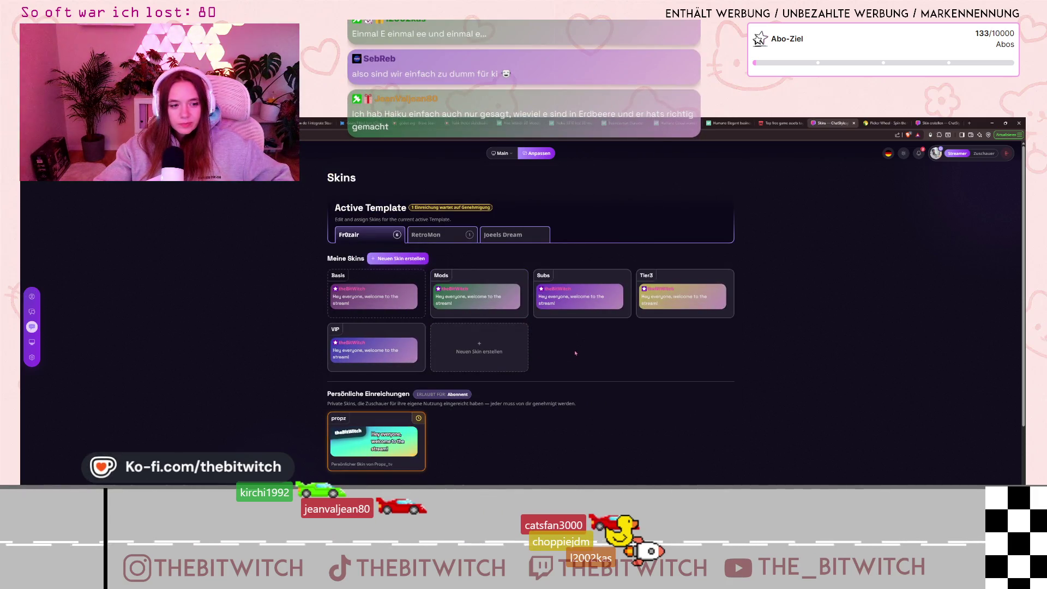
scroll(575, 352, "down", 3)
mouse_move(342, 376)
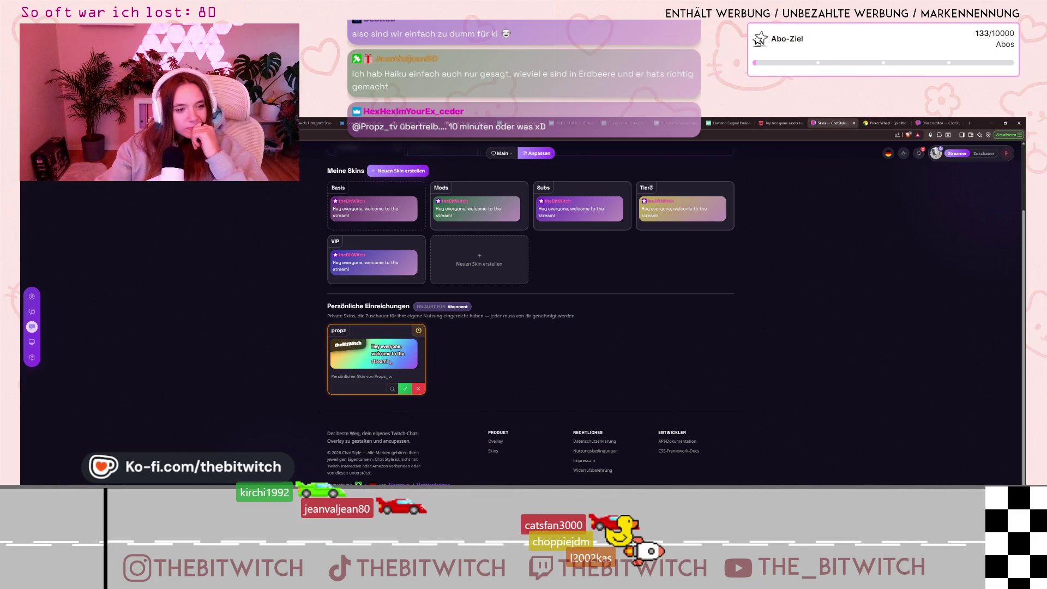
left_click(406, 389)
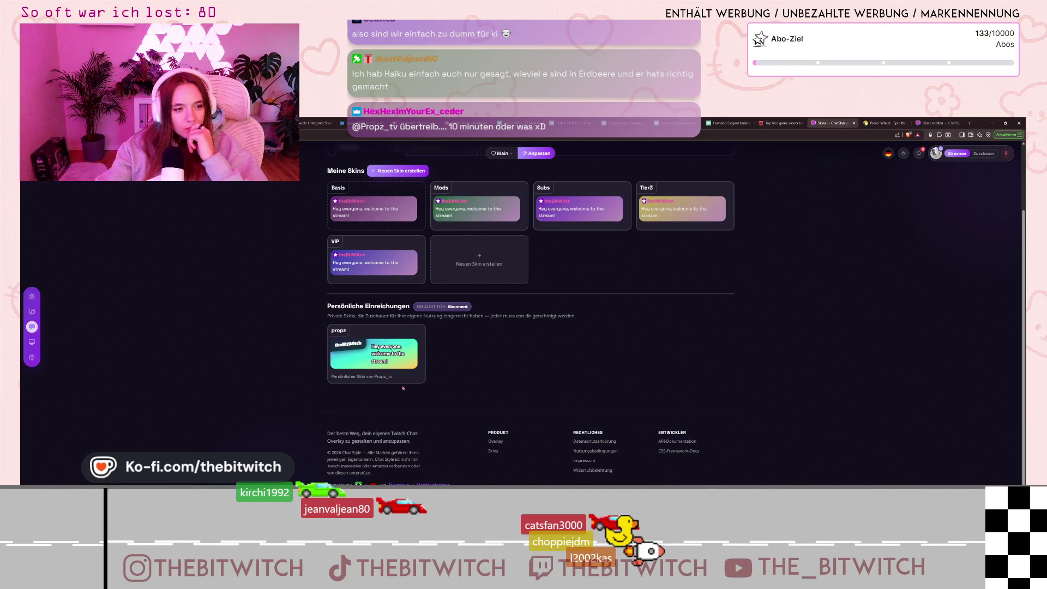
mouse_move(370, 361)
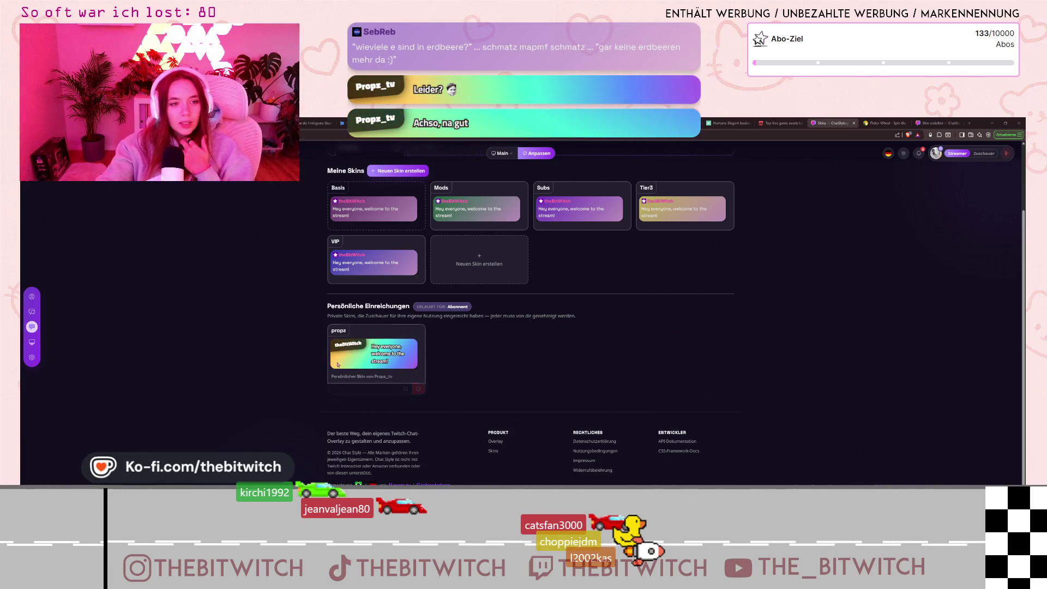
Switch from the browser back to the Godot editor and VS Code window.
mouse_move(345, 362)
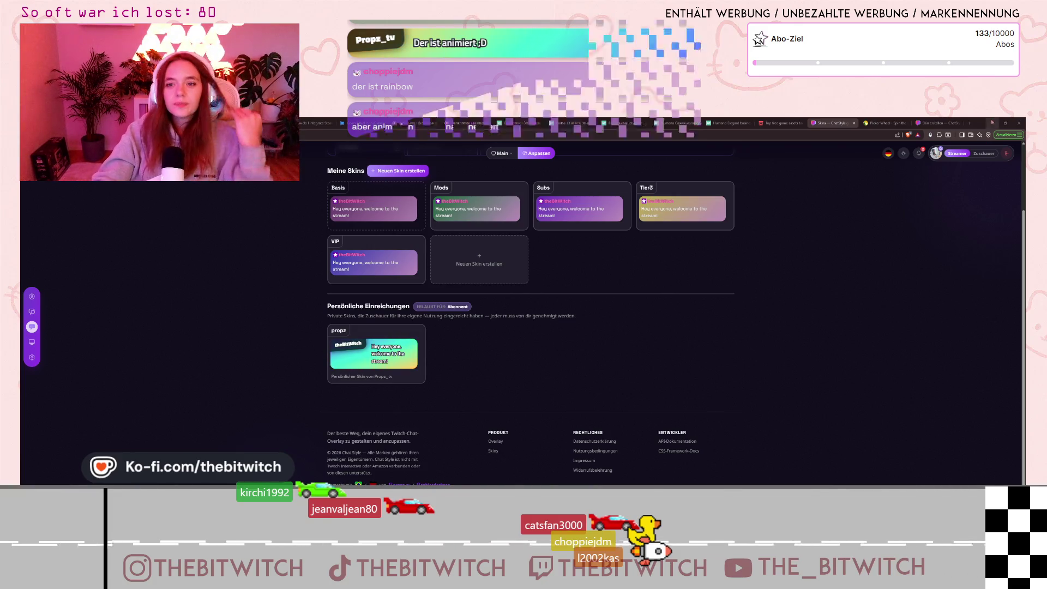
key("alt+Tab")
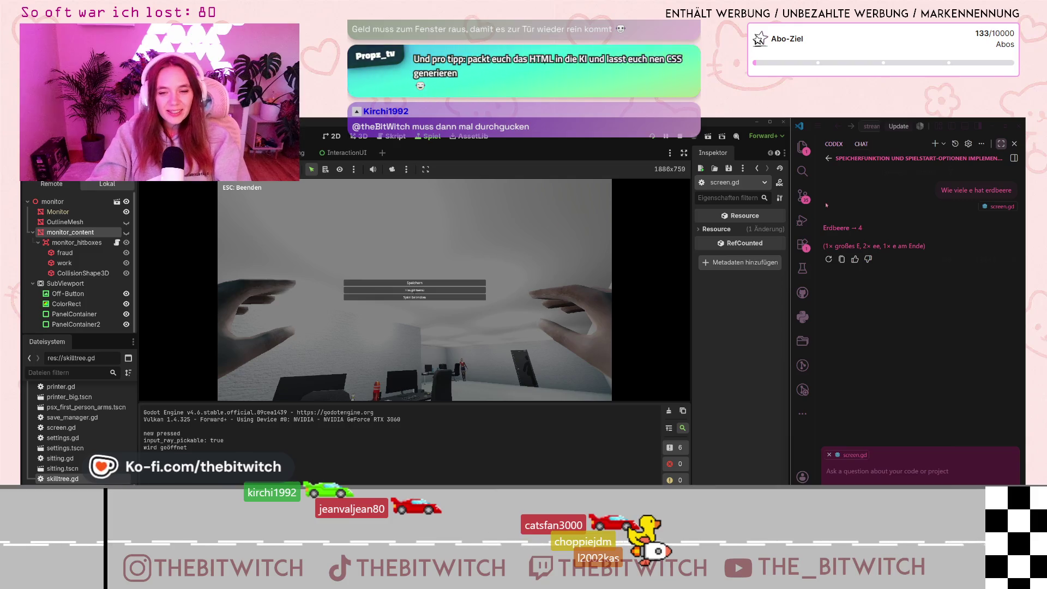
Restore the chat checkpoint above the Erdbeere question to undo it.
scroll(927, 289, "up", 5)
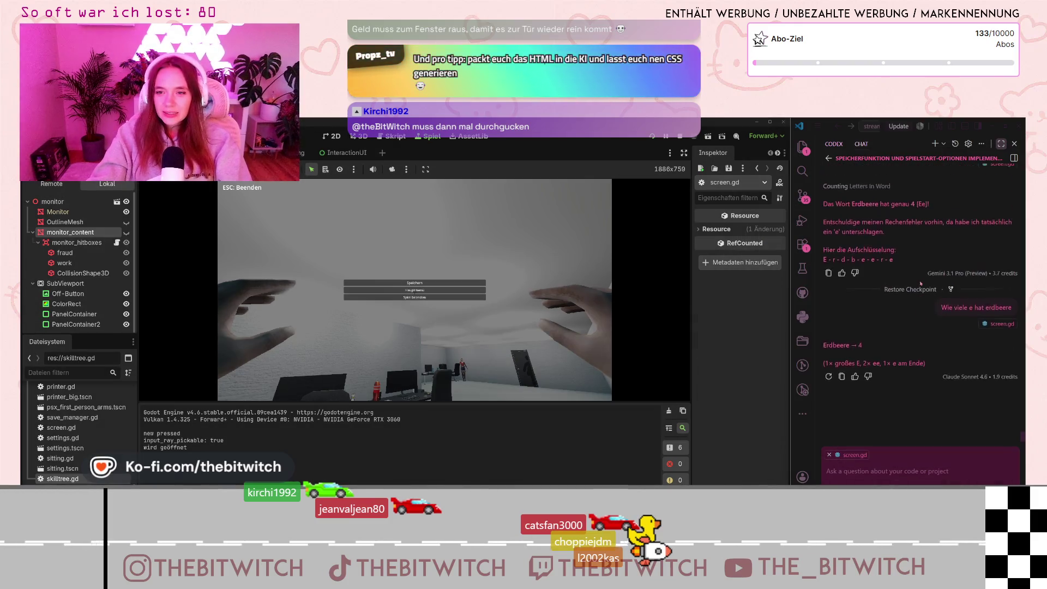
scroll(907, 273, "up", 5)
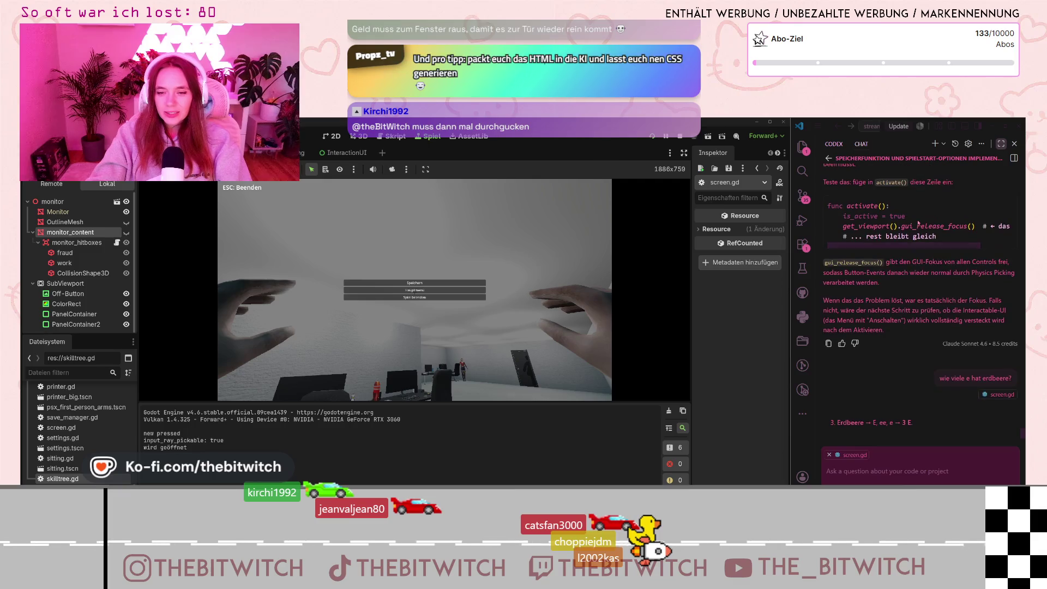
left_click(913, 360)
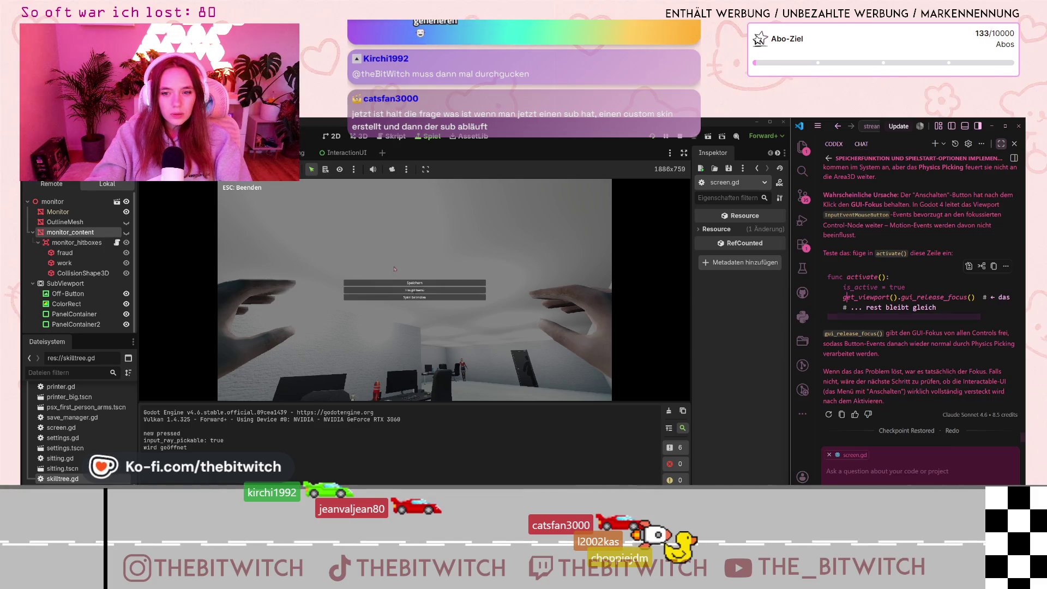
Leave the pause menu, walk to the desk, sit down and switch on the monitor.
key("Escape")
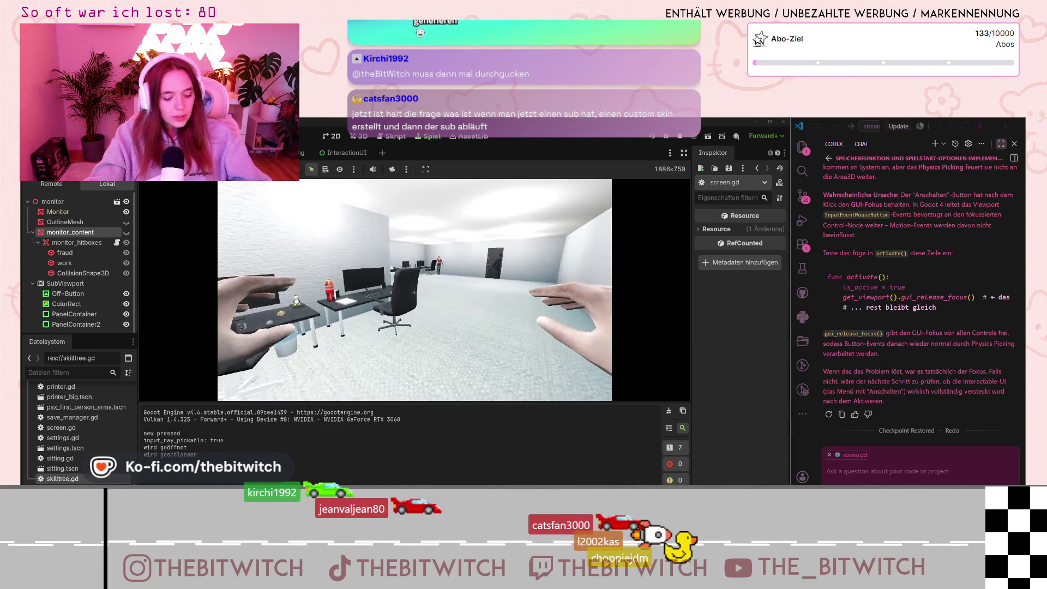
key("w")
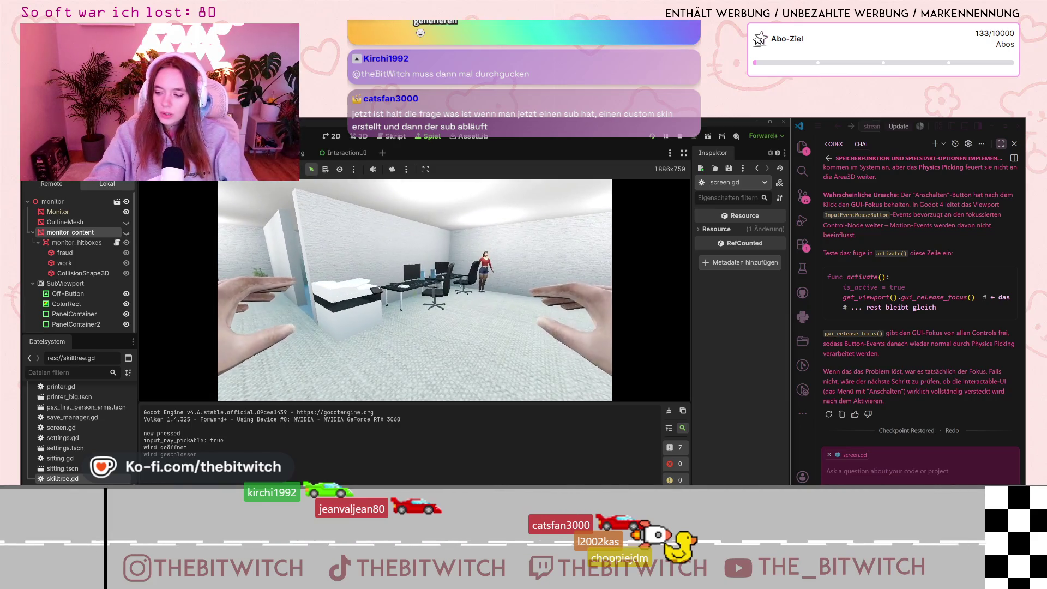
key("w")
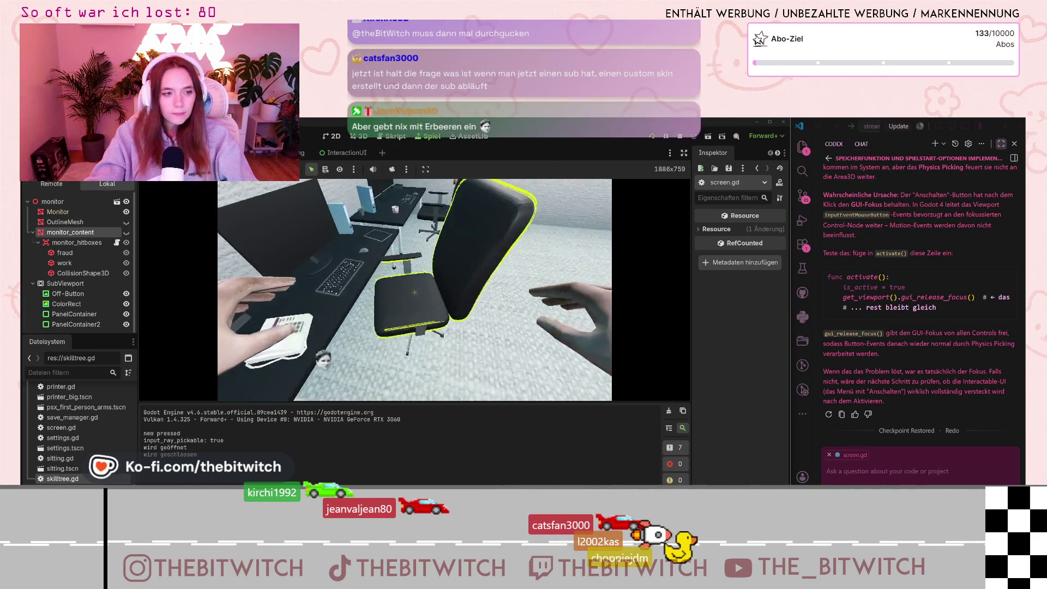
left_click(415, 293)
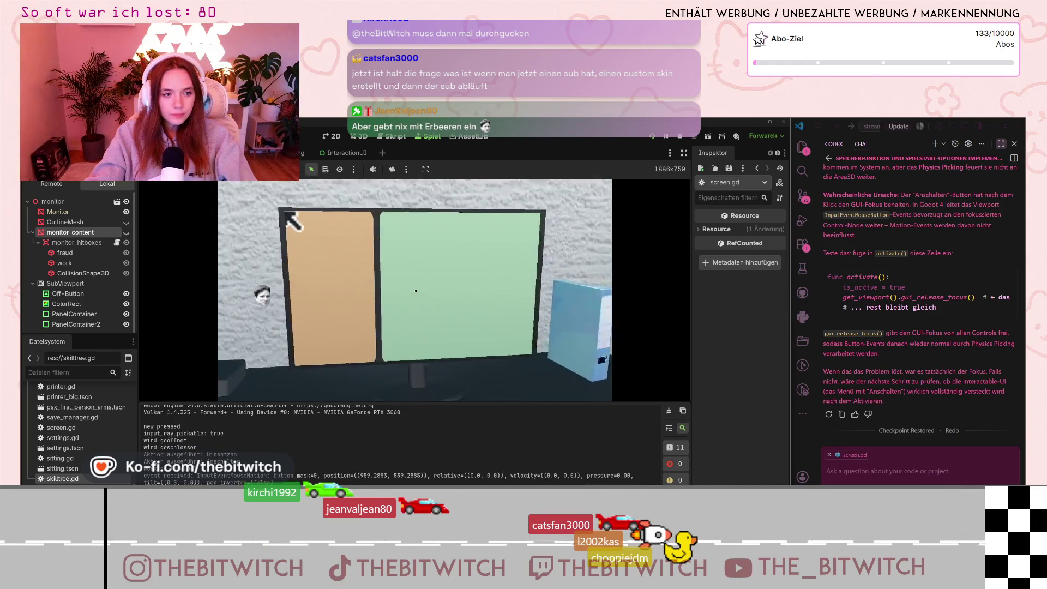
left_click(436, 311)
Click the monitor's orange panel at four spots, then stop the game with F8.
left_click(449, 290)
left_click(419, 283)
left_click(389, 276)
left_click(359, 269)
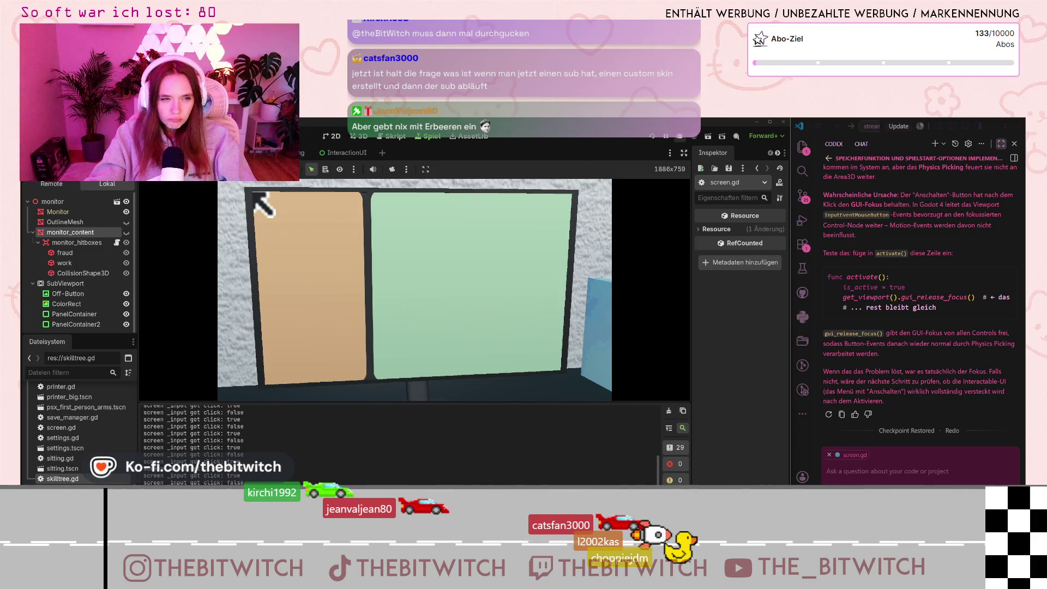
key("F8")
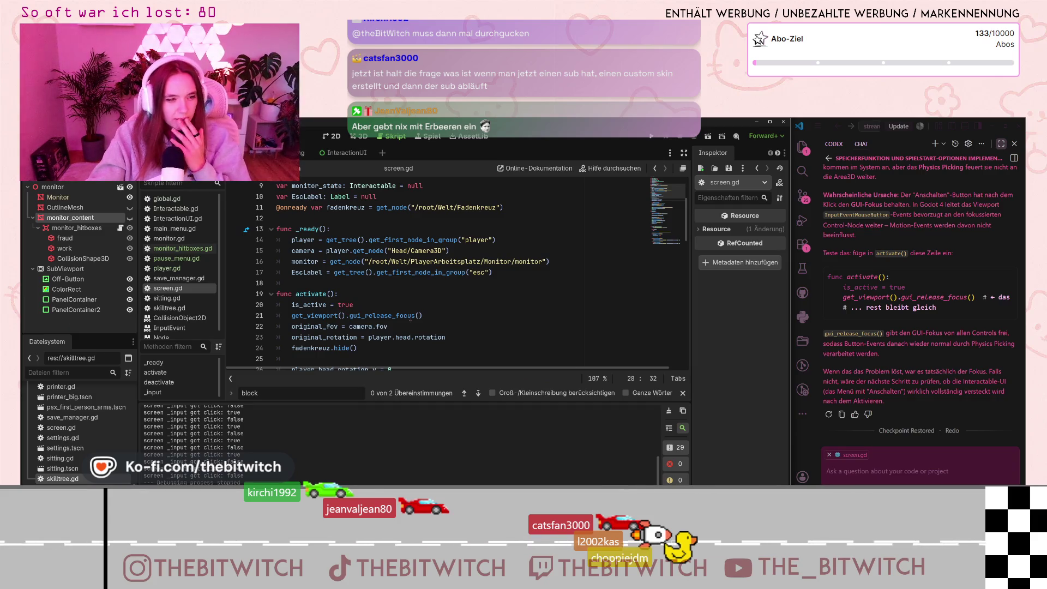
Tell the AI assistant 'funktioniert nicht' about the gui_release_focus fix in activate().
left_click(409, 316)
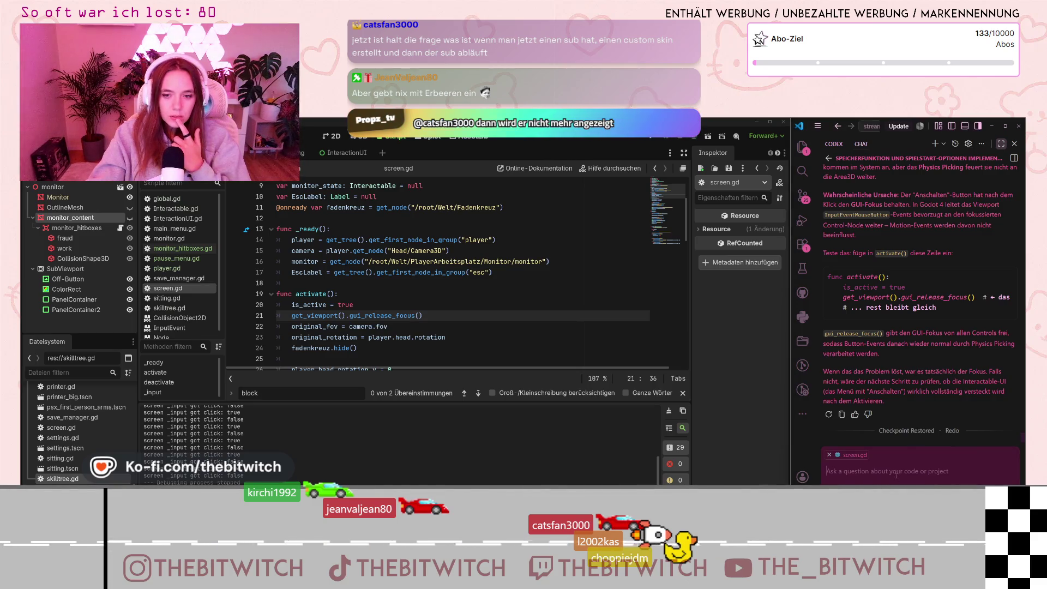
type("fun")
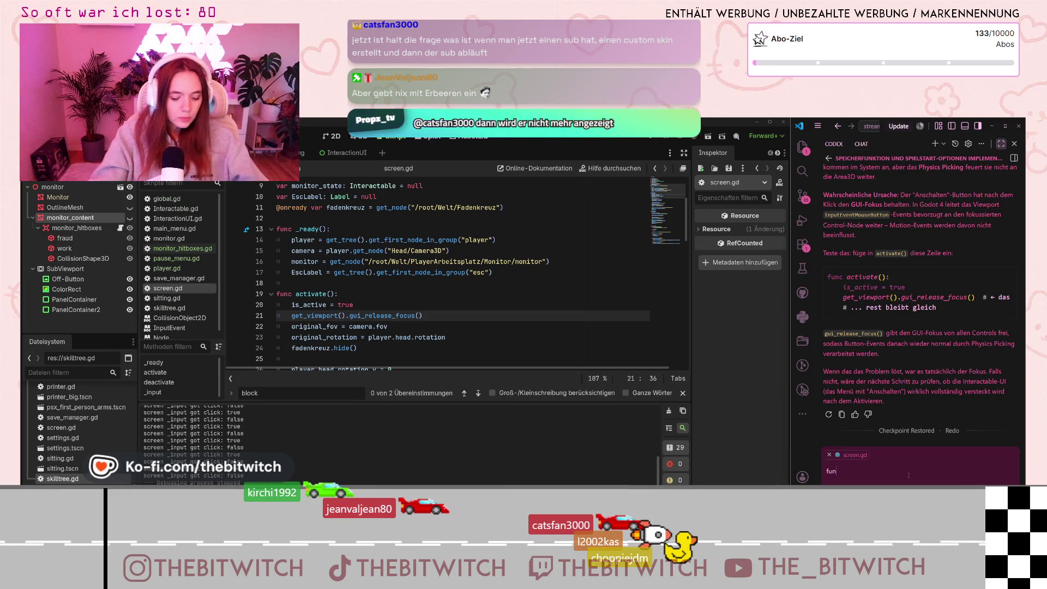
type("ktioniert nicht")
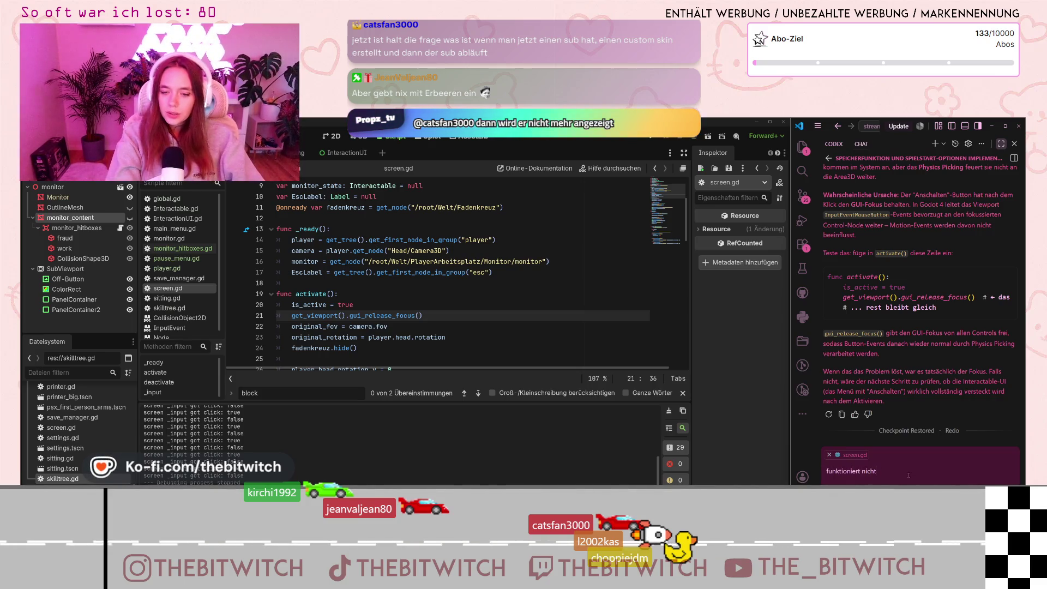
key("Return")
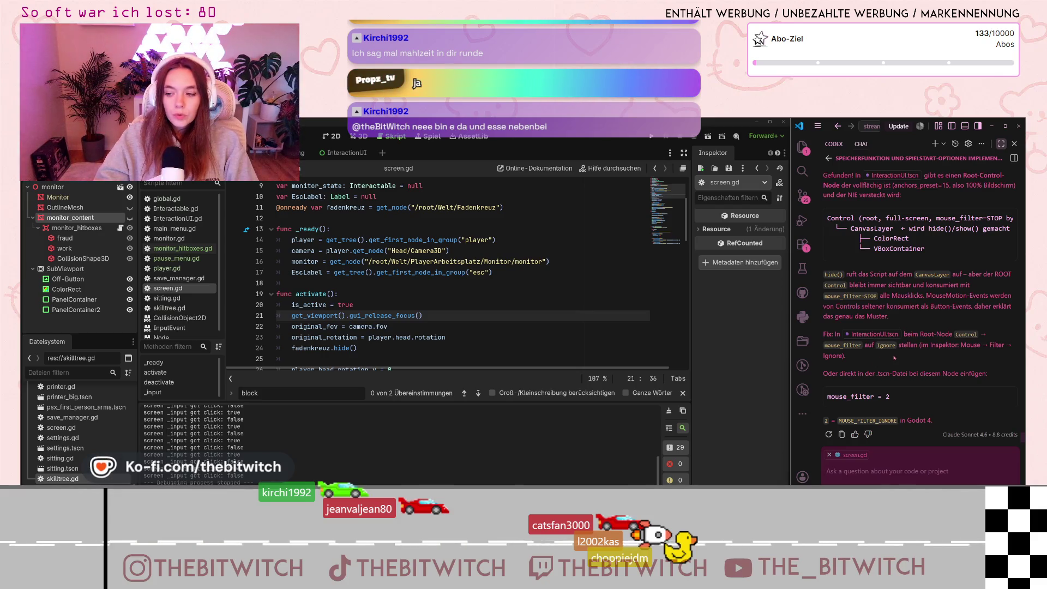
Open InteractionUI.gd, read its code from line 1, and switch to the InteractionUI scene.
scroll(888, 327, "up", 3)
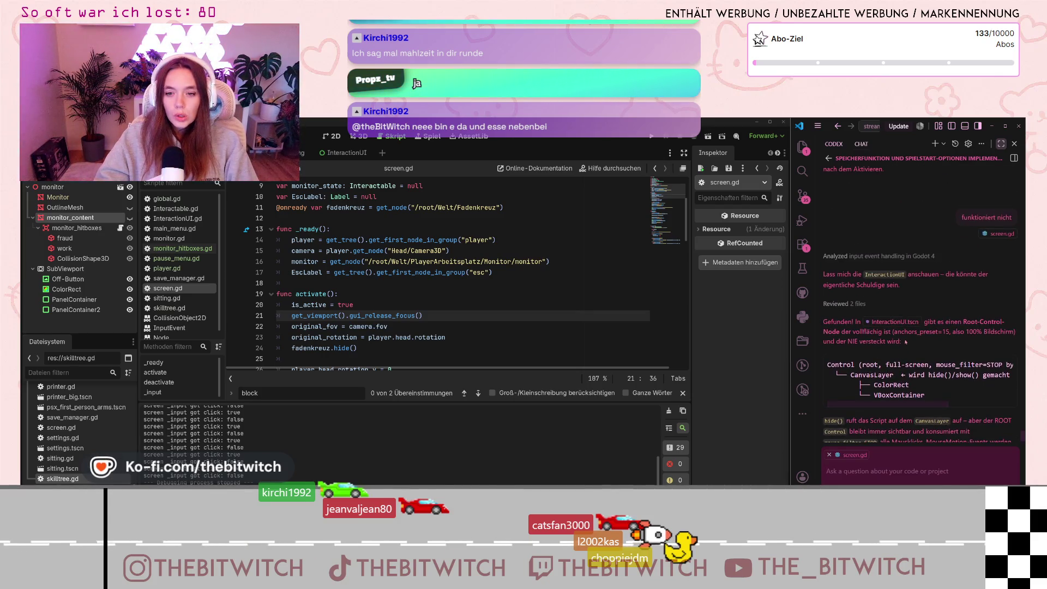
scroll(919, 307, "down", 1)
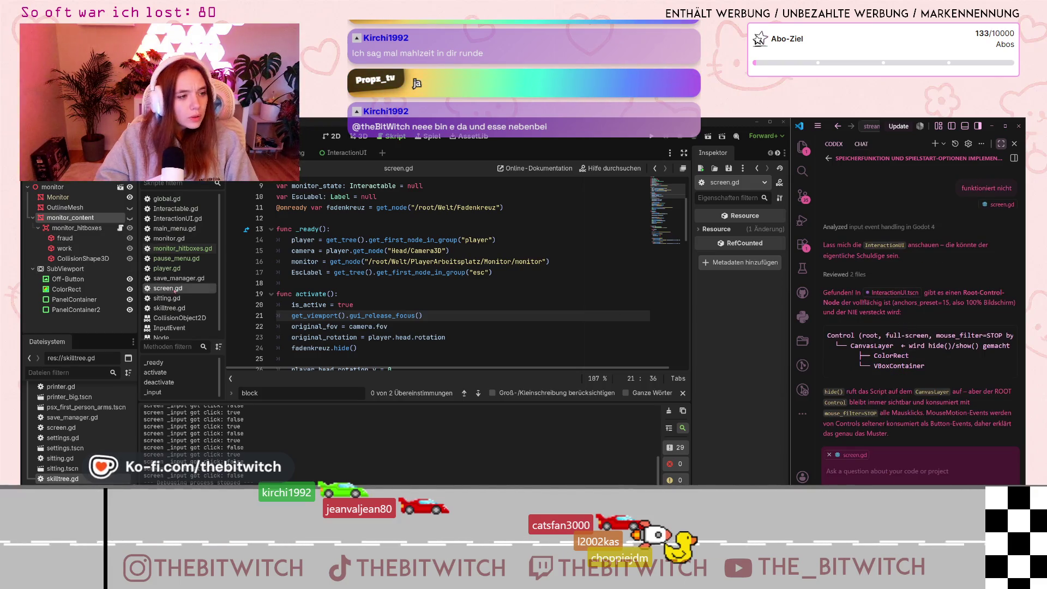
left_click(177, 218)
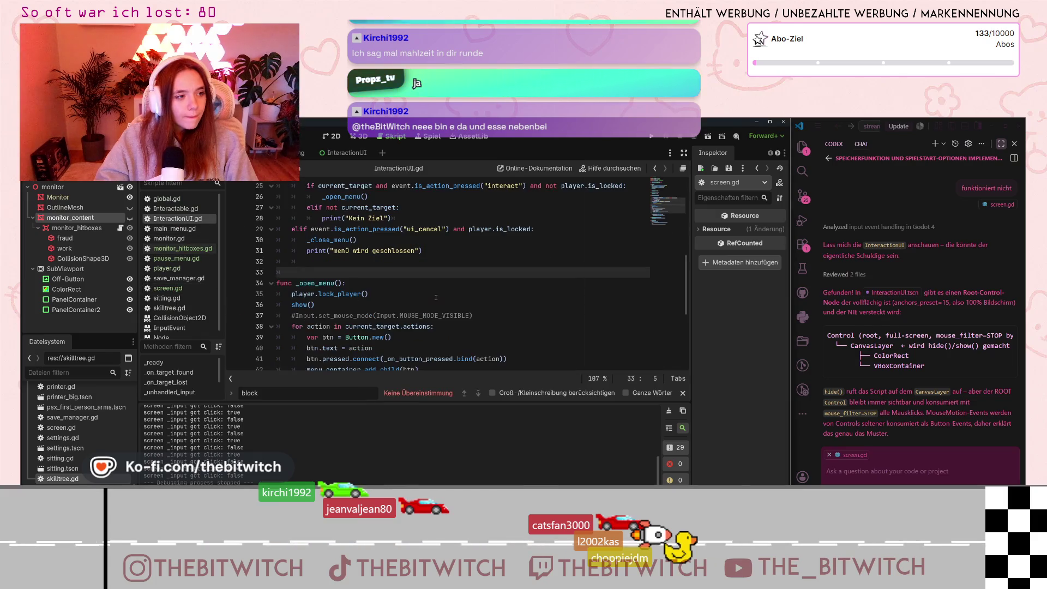
scroll(436, 297, "up", 5)
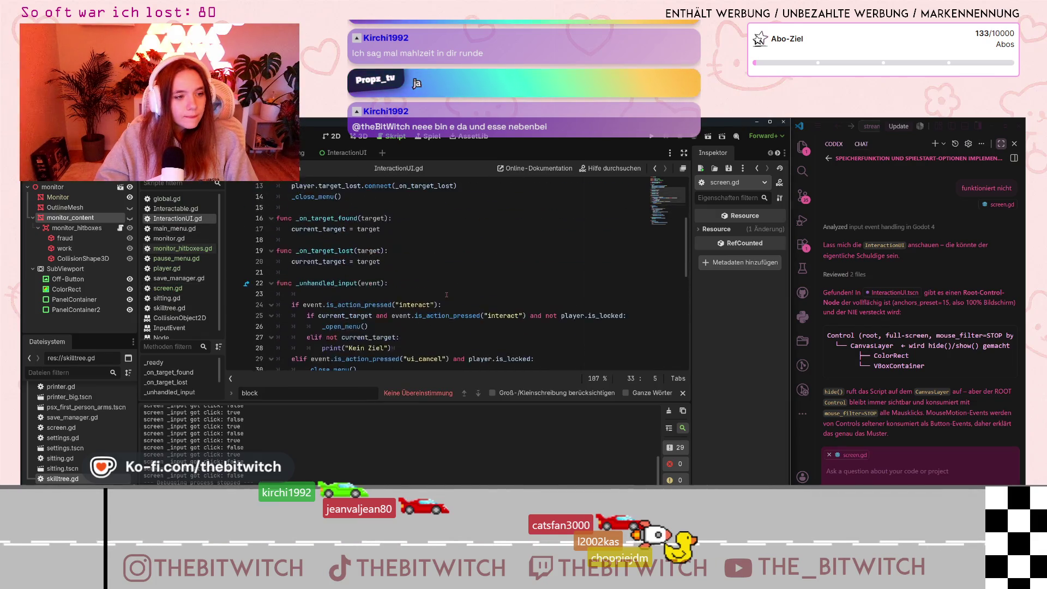
mouse_move(458, 293)
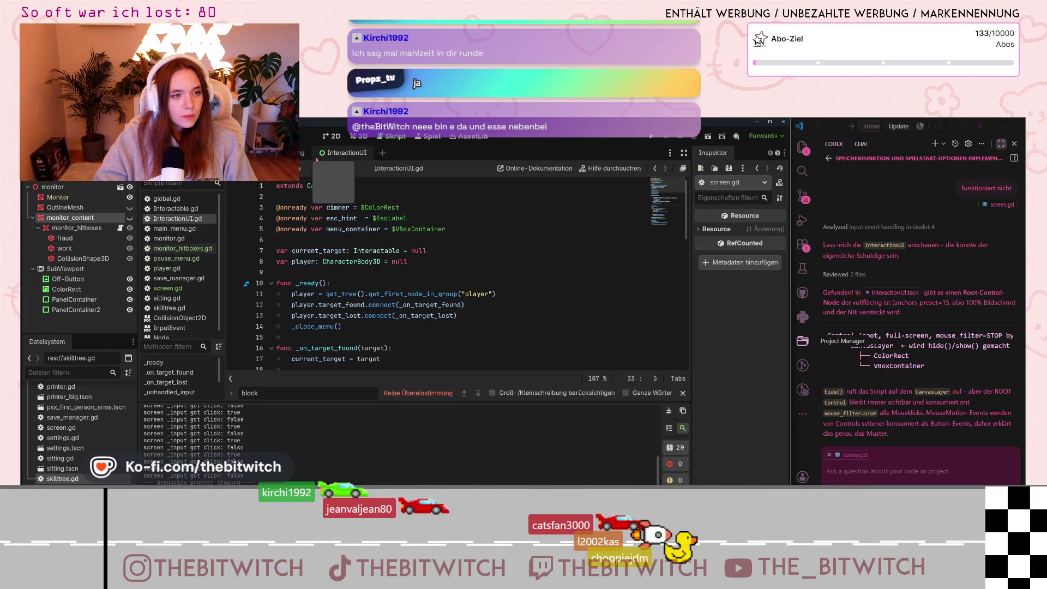
left_click(338, 153)
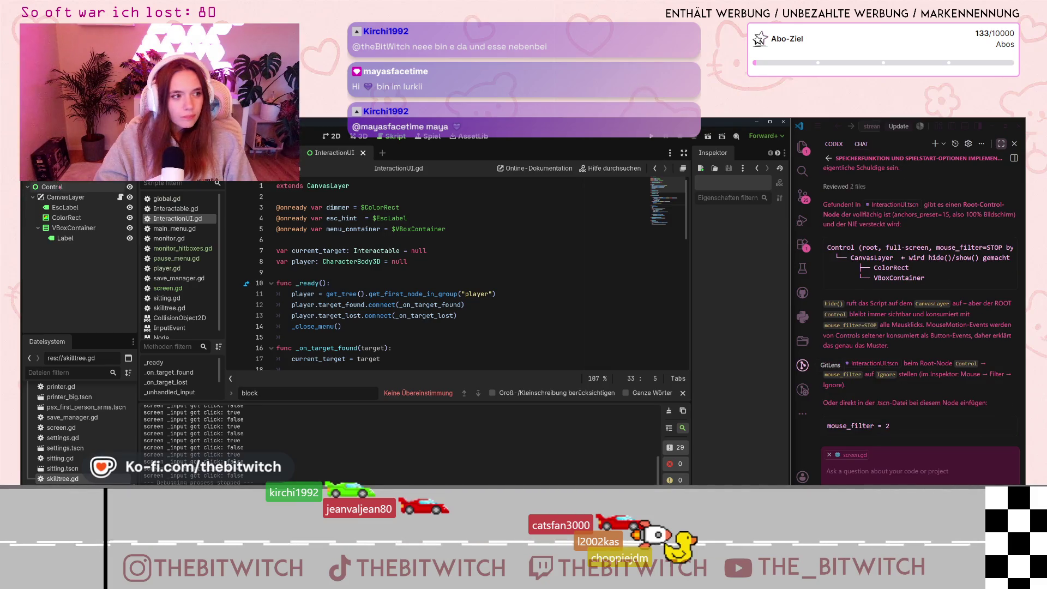
Set the root Control's Mouse Filter to Ignore in the Inspector.
left_click(60, 187)
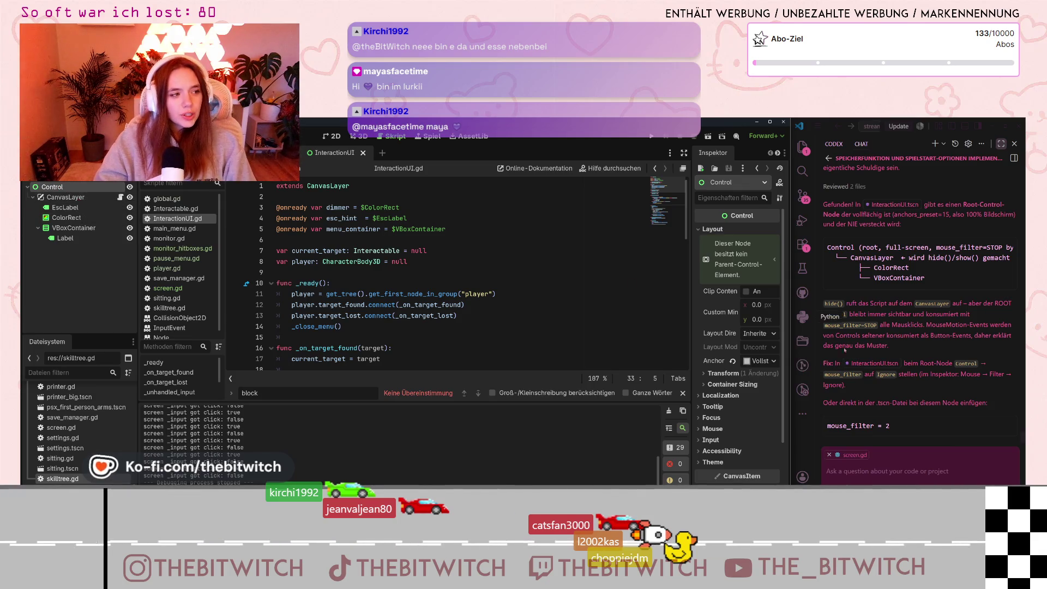
scroll(739, 328, "down", 4)
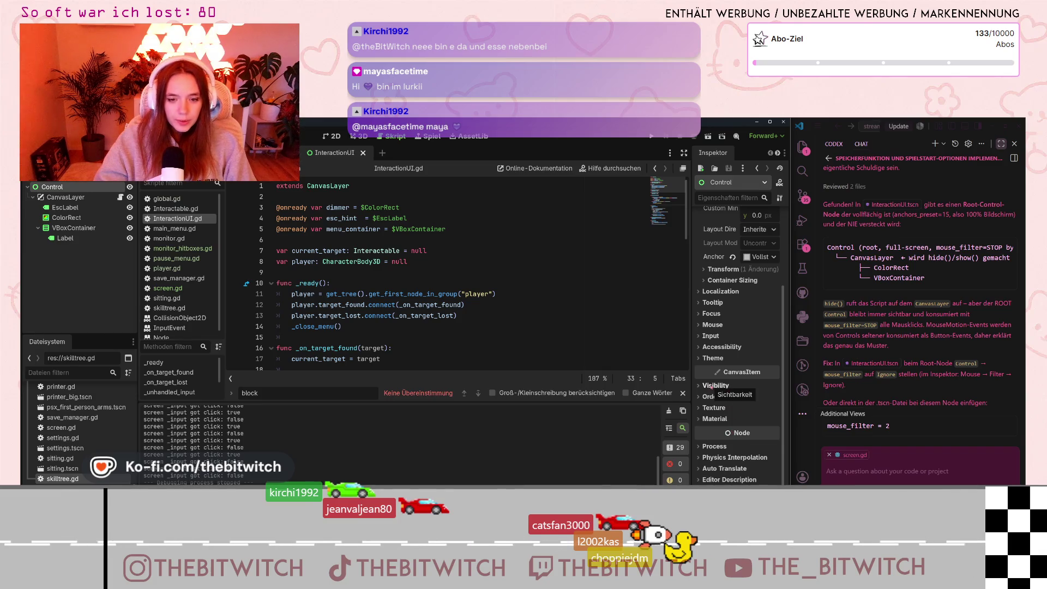
left_click(703, 326)
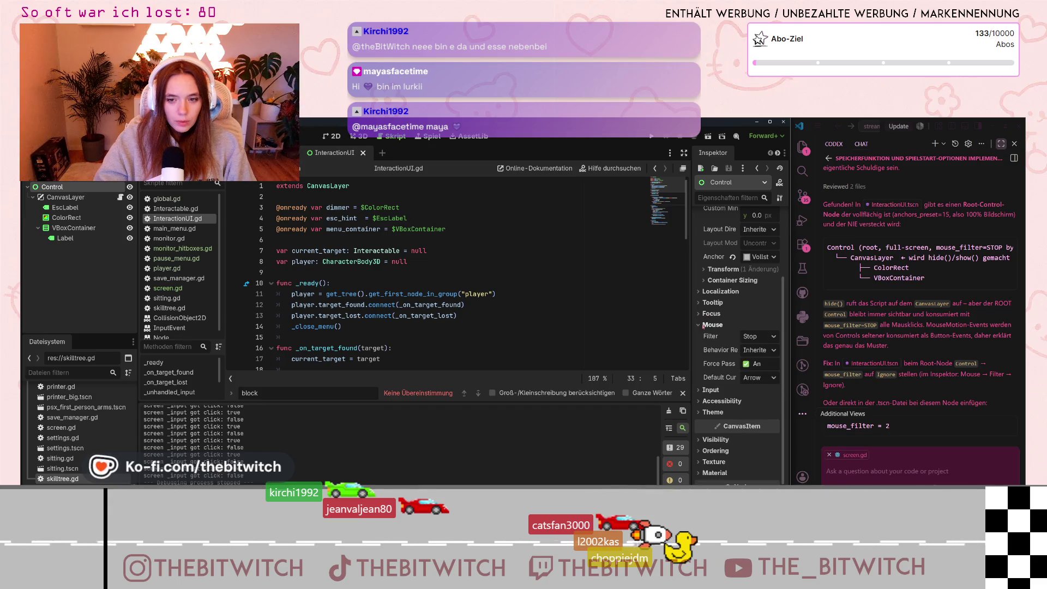
left_click(760, 339)
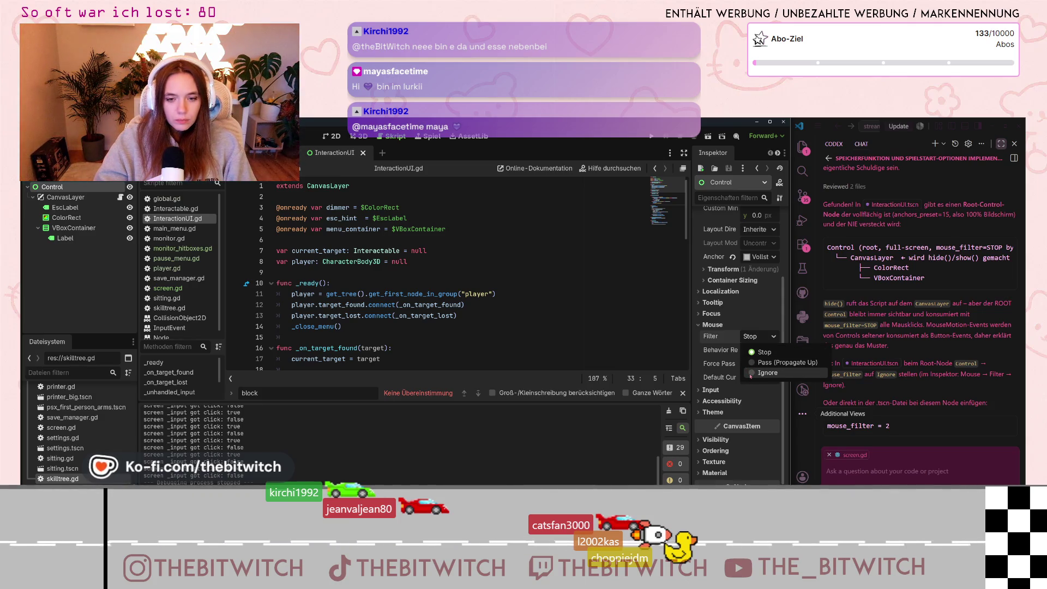
left_click(750, 374)
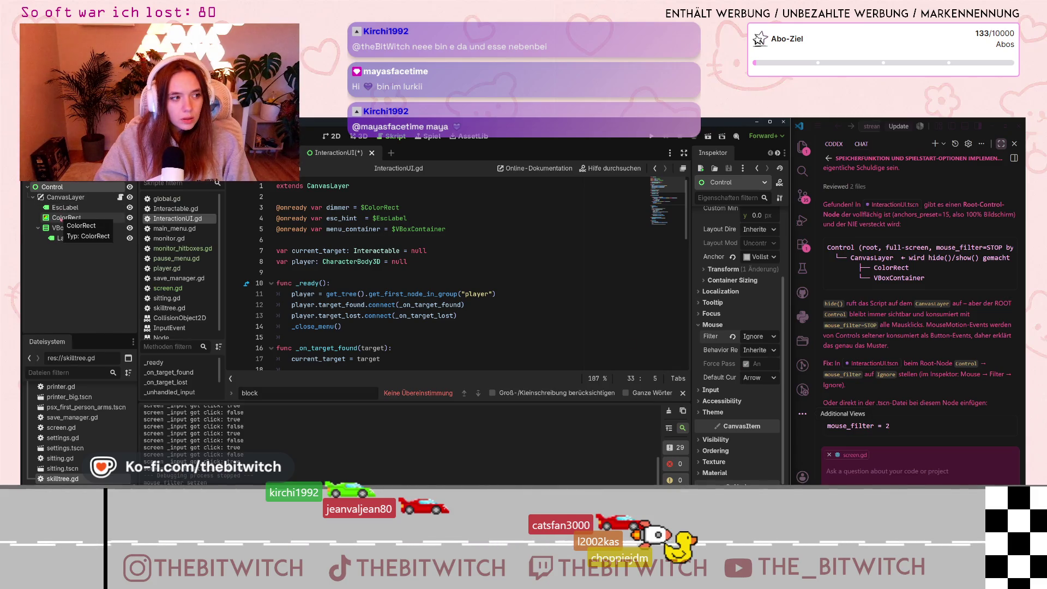
Inspect the VBoxContainer and Label nodes, then save the InteractionUI scene.
left_click(62, 228)
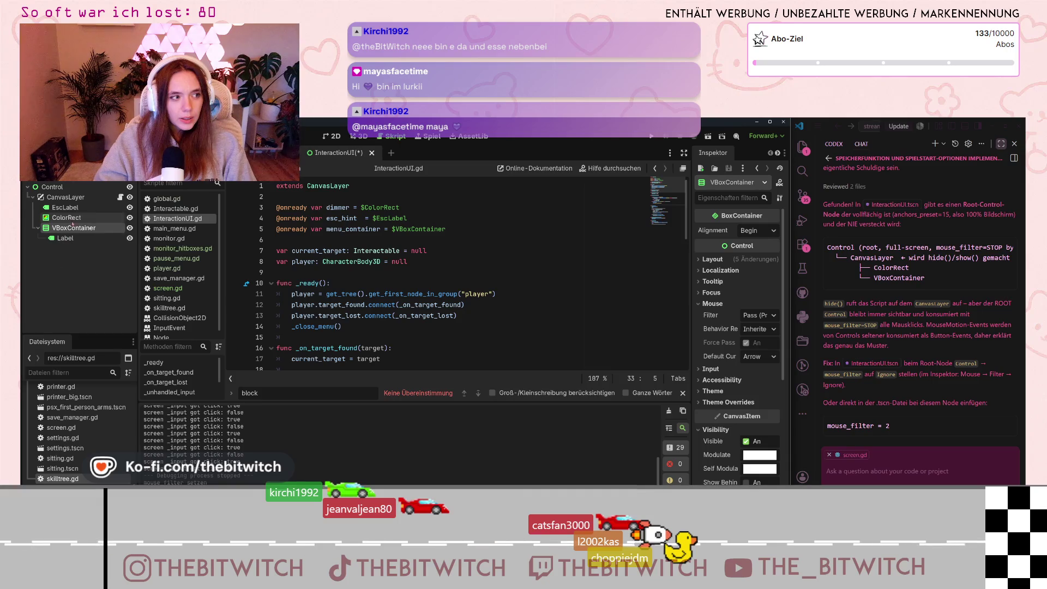
left_click(66, 237)
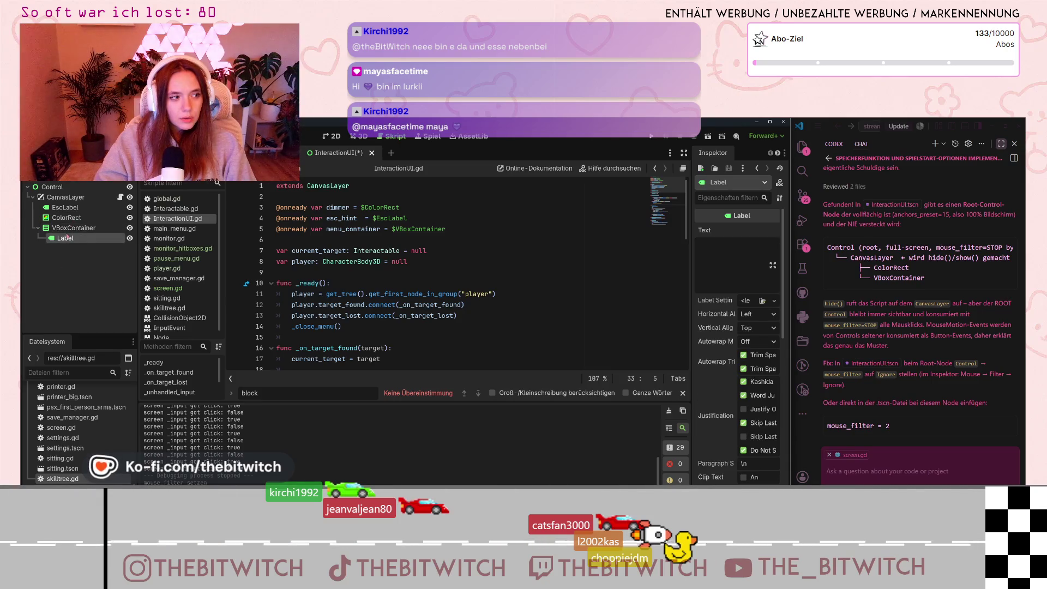
left_click(544, 290)
key("ctrl+s")
Run the game, start playing, walk to the desk, sit down and switch the monitor on.
left_click(654, 139)
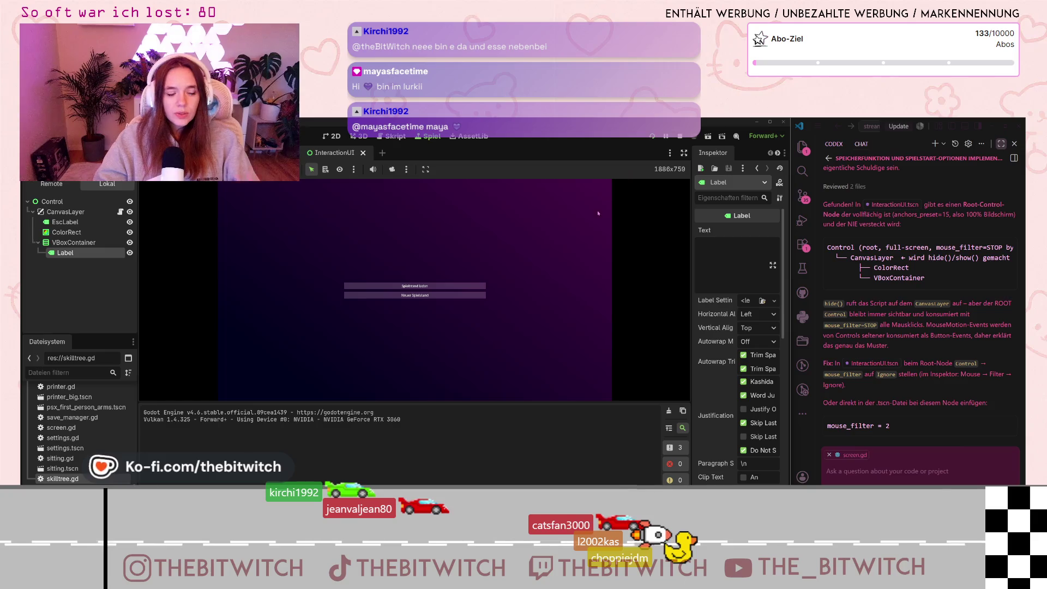
left_click(415, 285)
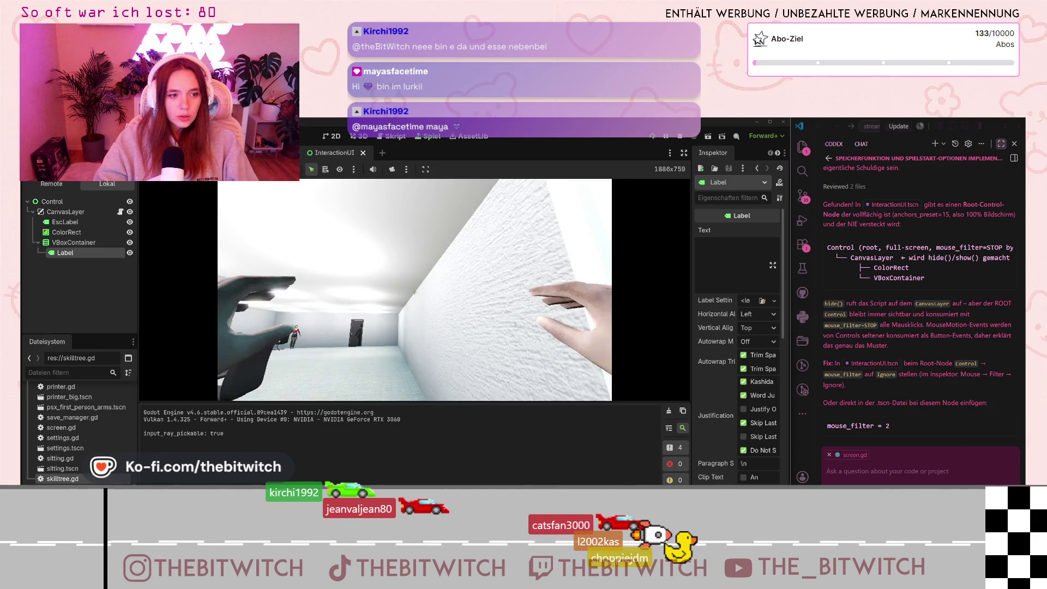
key("w")
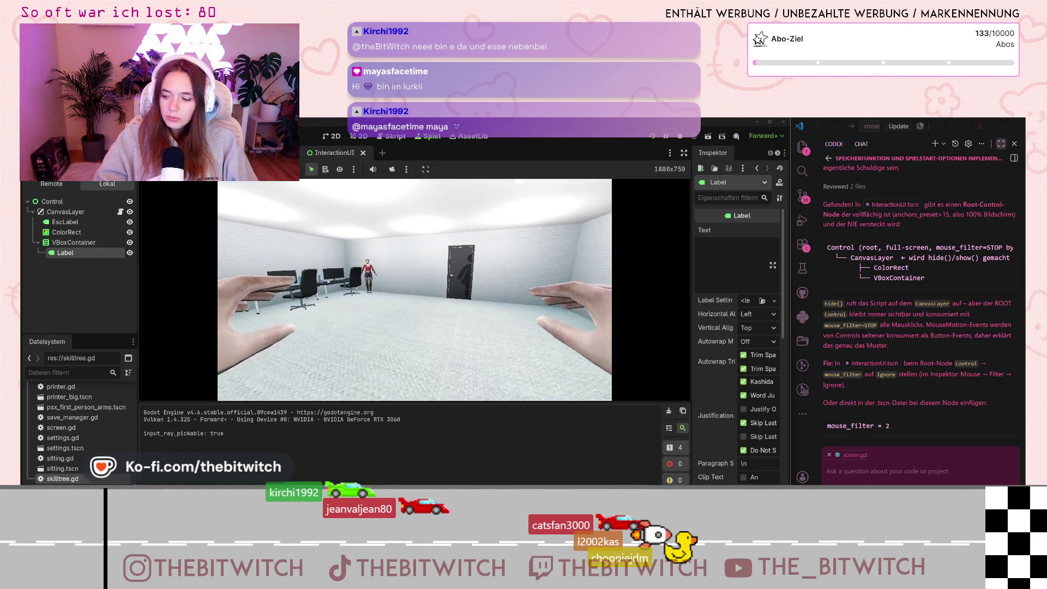
left_click(414, 290)
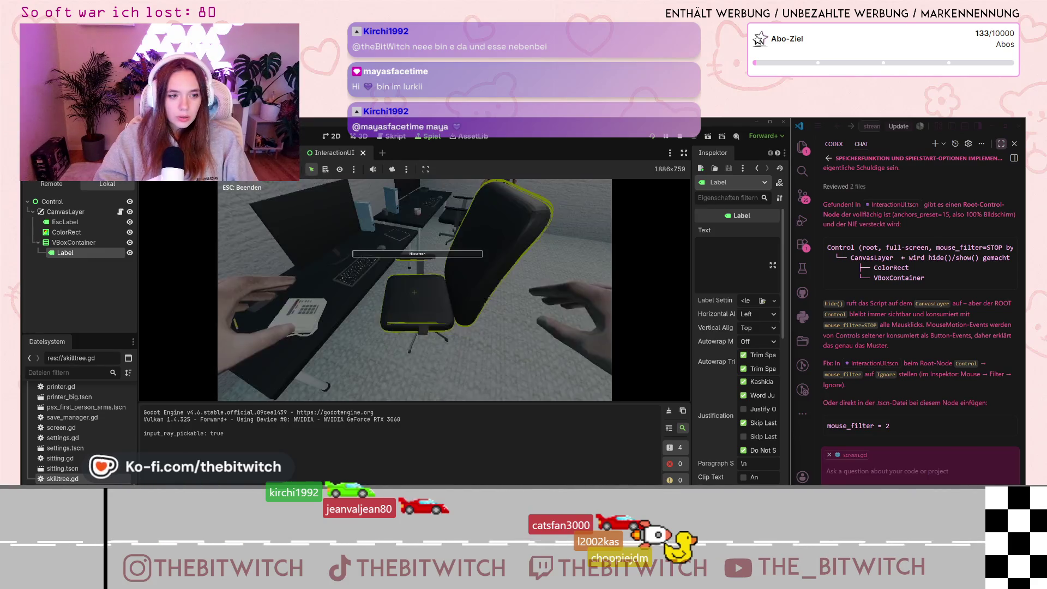
left_click(415, 292)
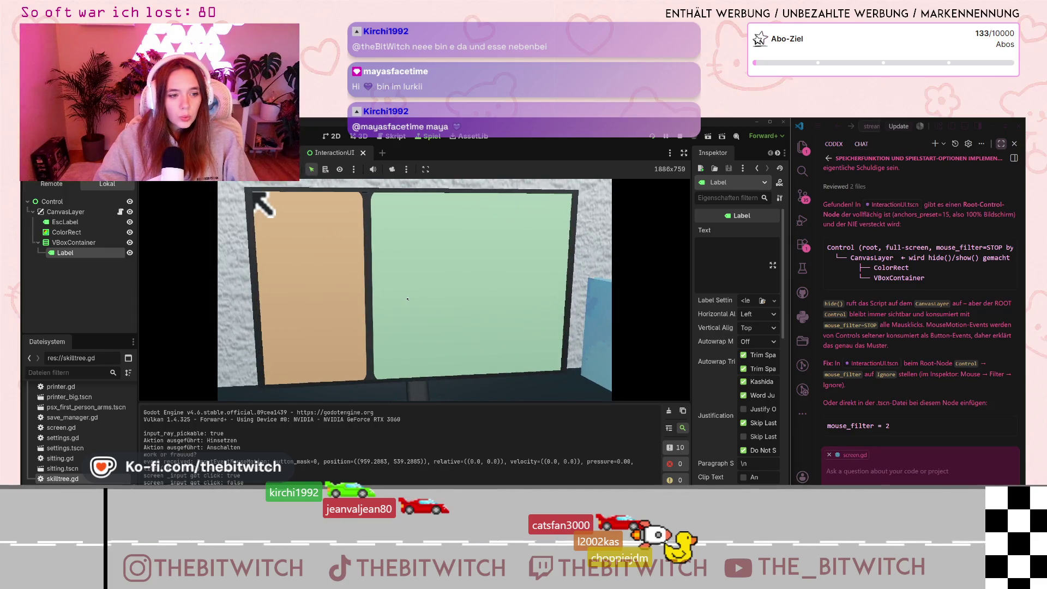
Test clicks across the orange and green monitor panels, then inspect the VBoxContainer node.
left_click(397, 252)
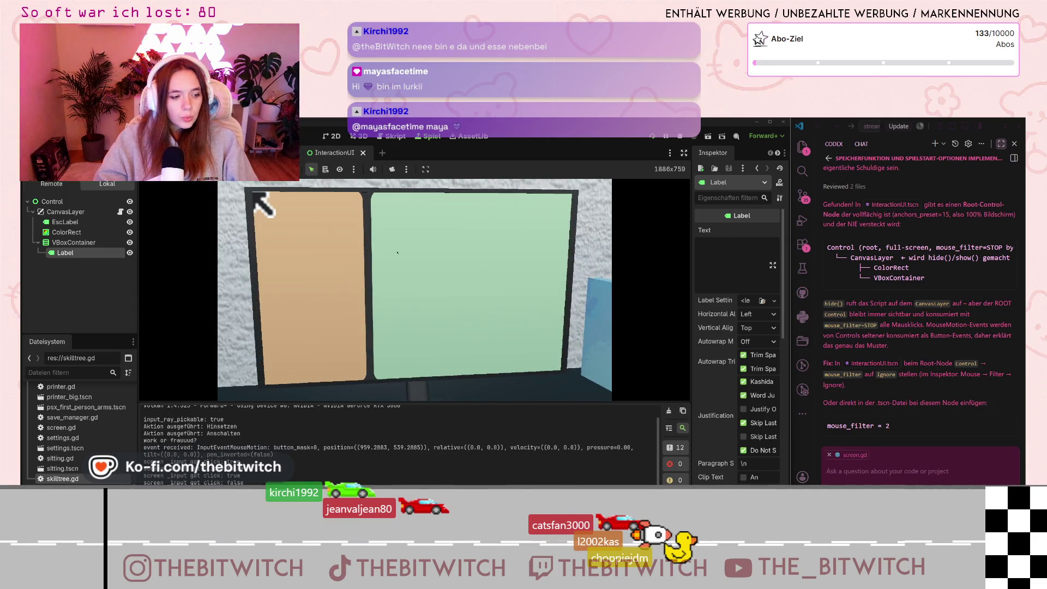
left_click(400, 209)
left_click(500, 221)
left_click(458, 298)
left_click(420, 370)
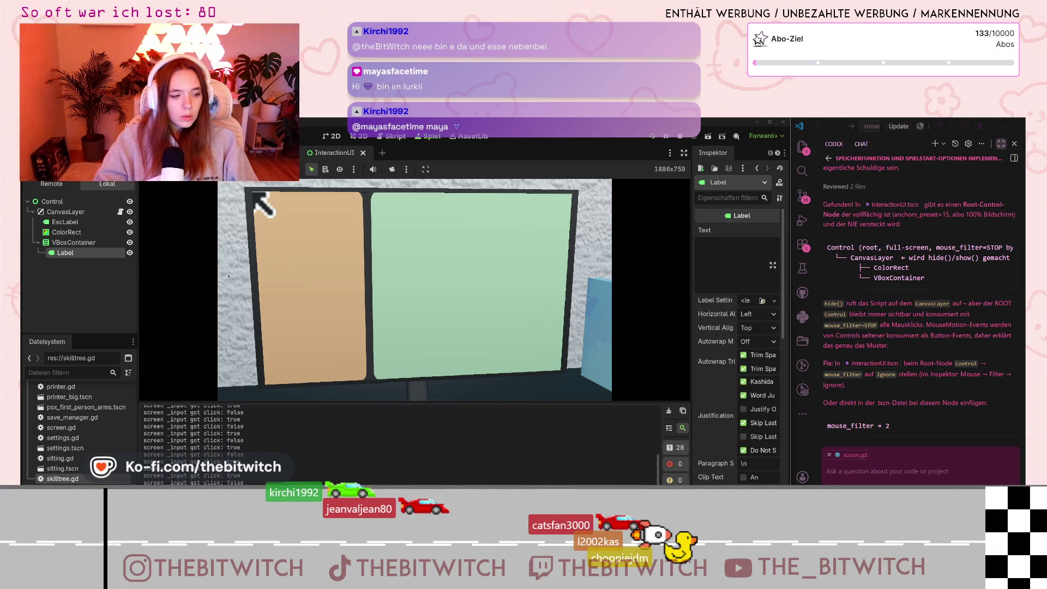
left_click(512, 324)
left_click(850, 418)
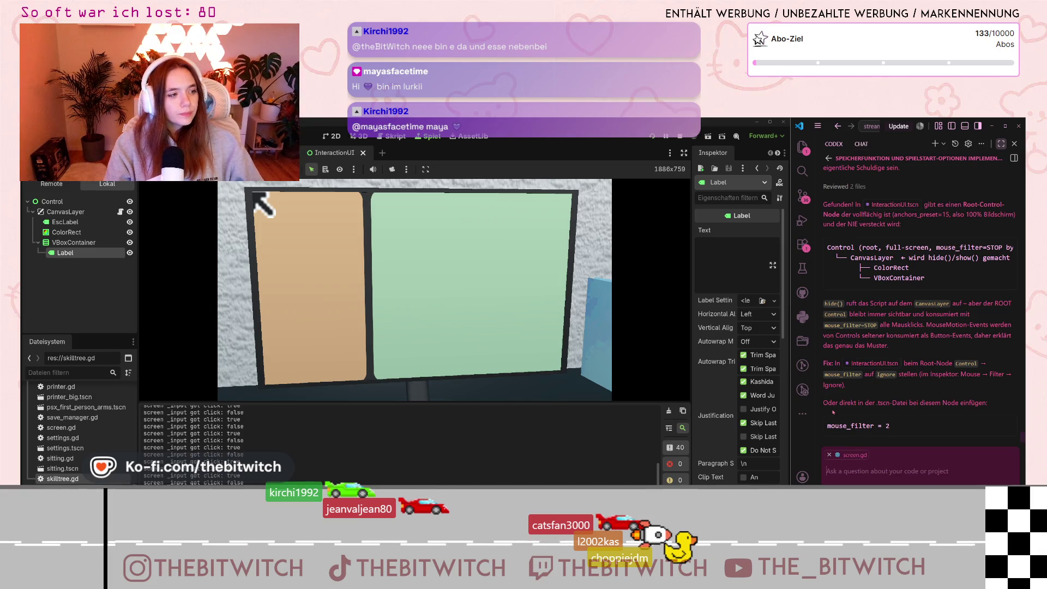
left_click(98, 243)
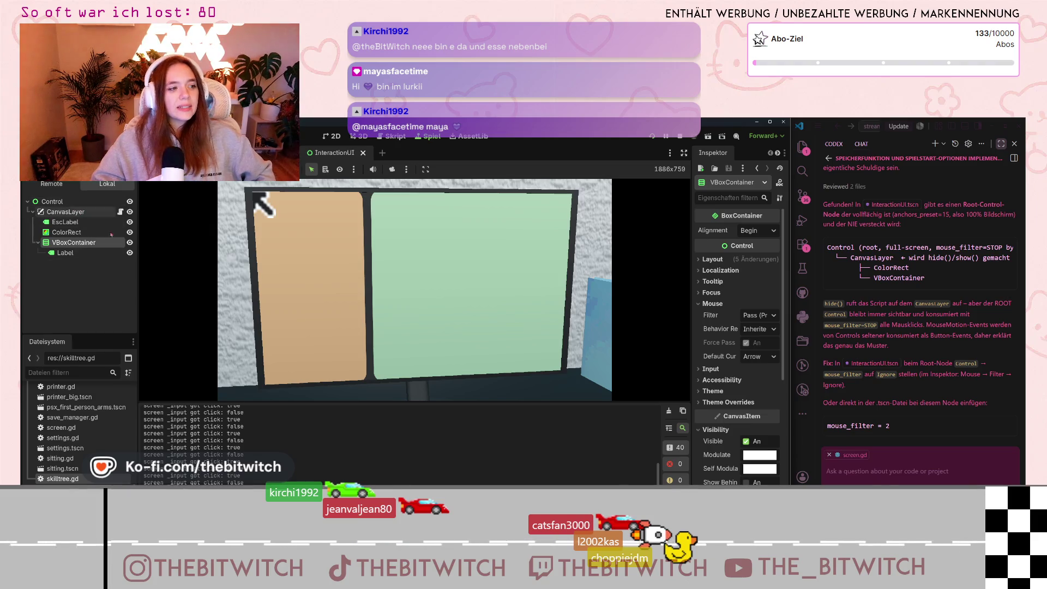
Set the VBoxContainer mouse filter to Stop, test three monitor clicks, then restart the game.
left_click(764, 316)
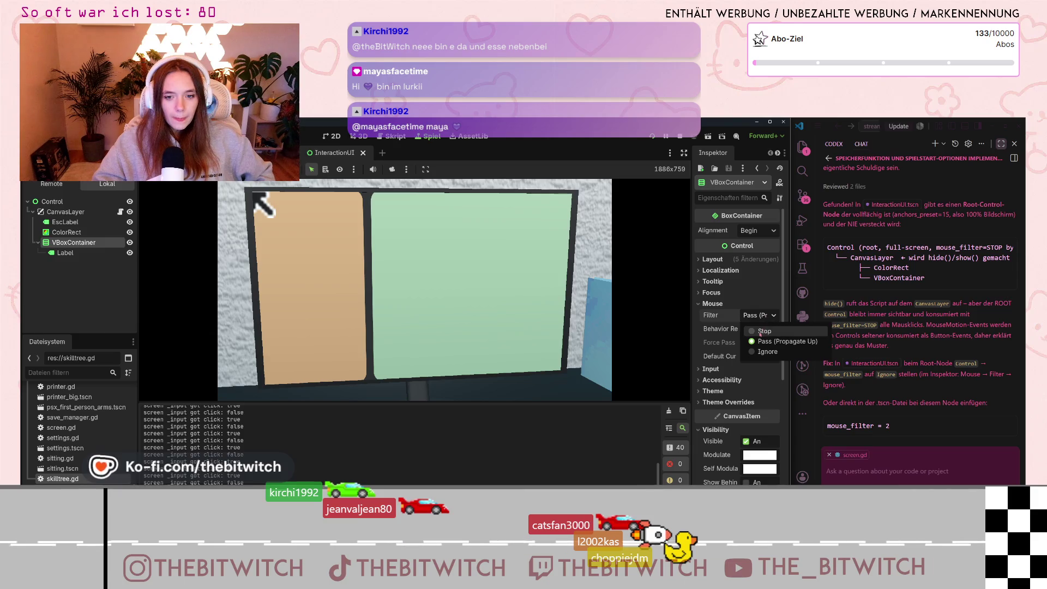
left_click(760, 332)
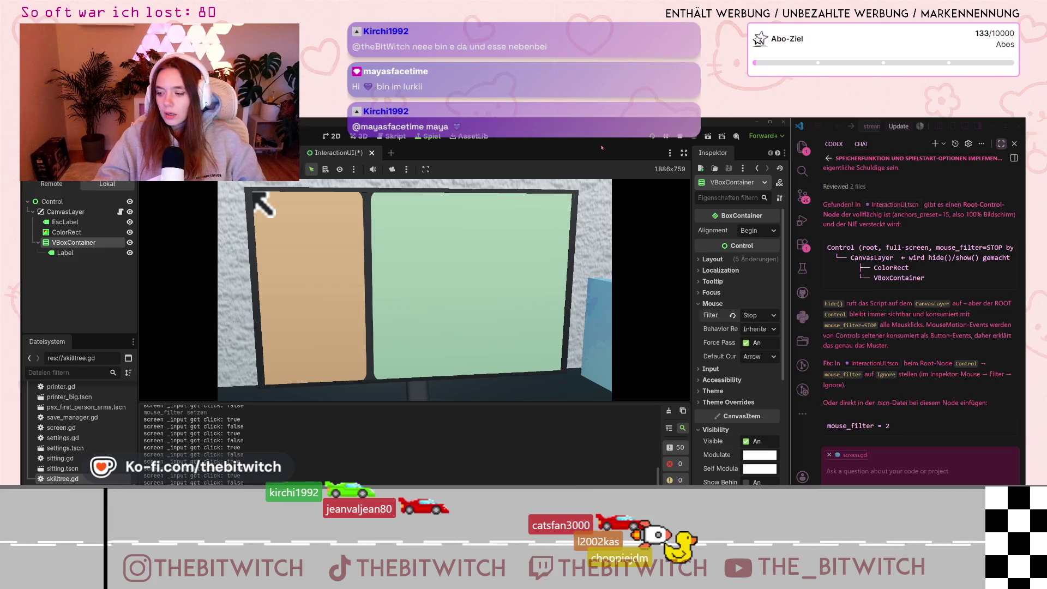
left_click(430, 370)
left_click(431, 370)
left_click(430, 370)
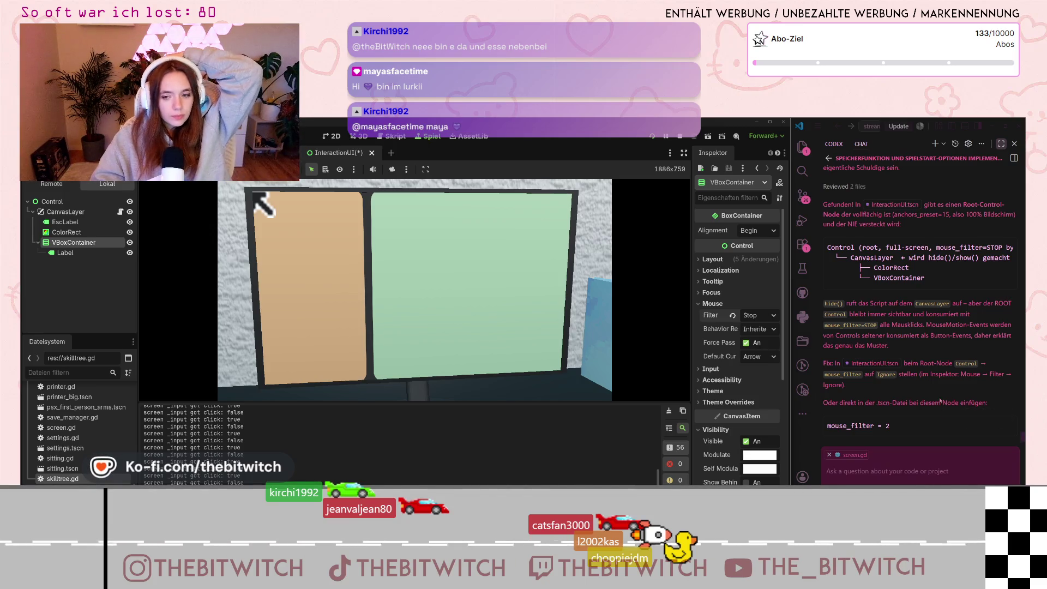
left_click(828, 396)
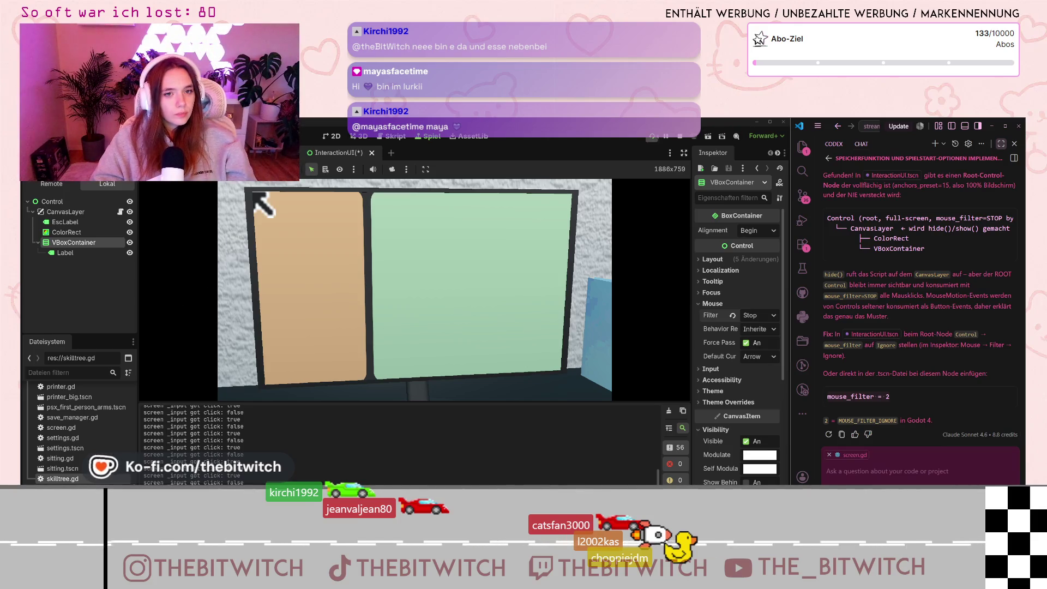
key("F8")
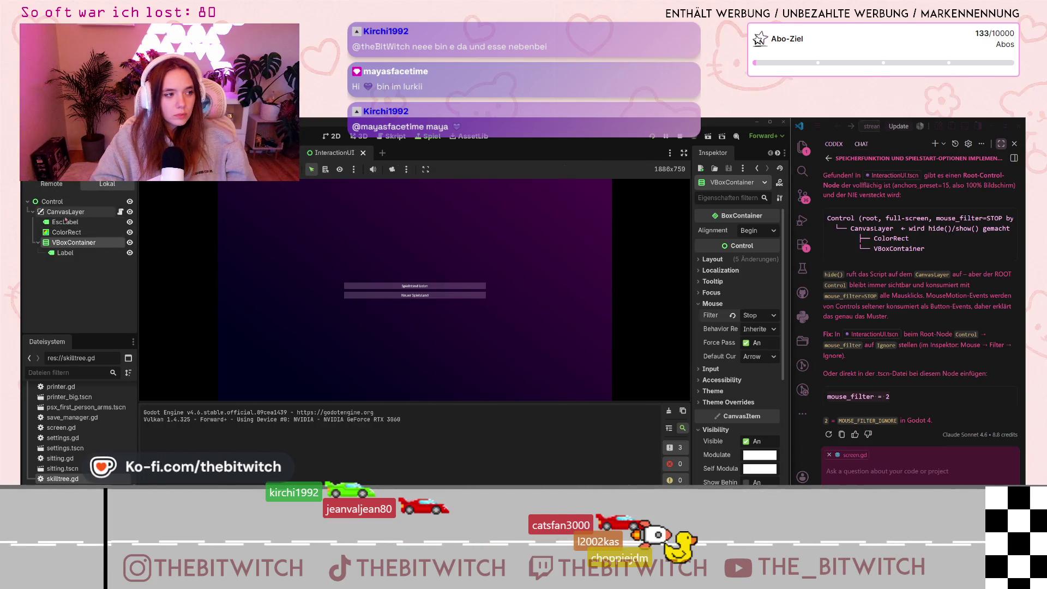
Load the saved game, walk to the desk chair, sit down and switch the monitor on.
left_click(413, 291)
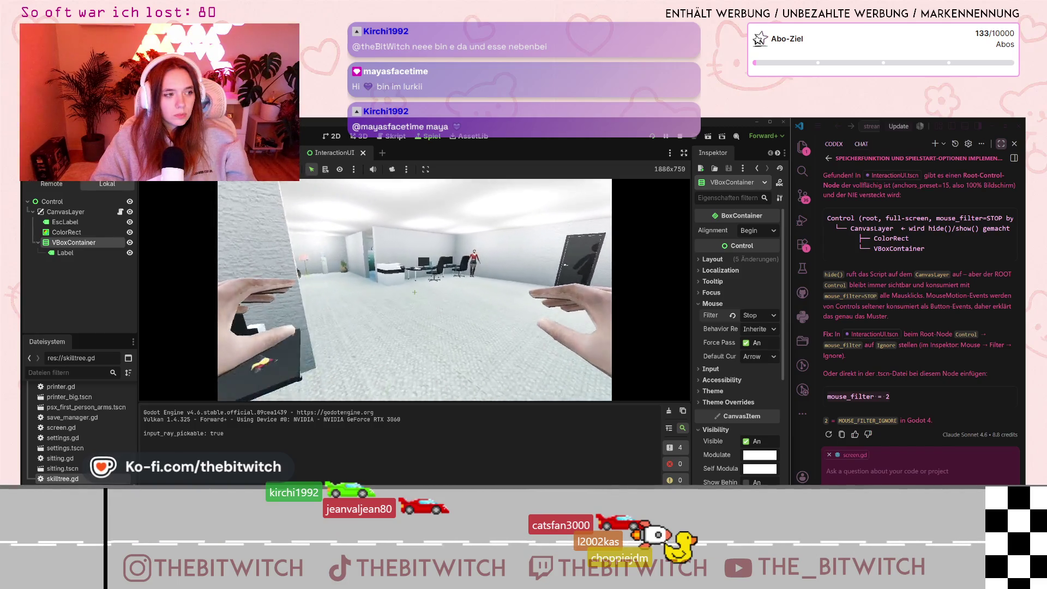
key("w")
left_click(414, 293)
left_click(415, 292)
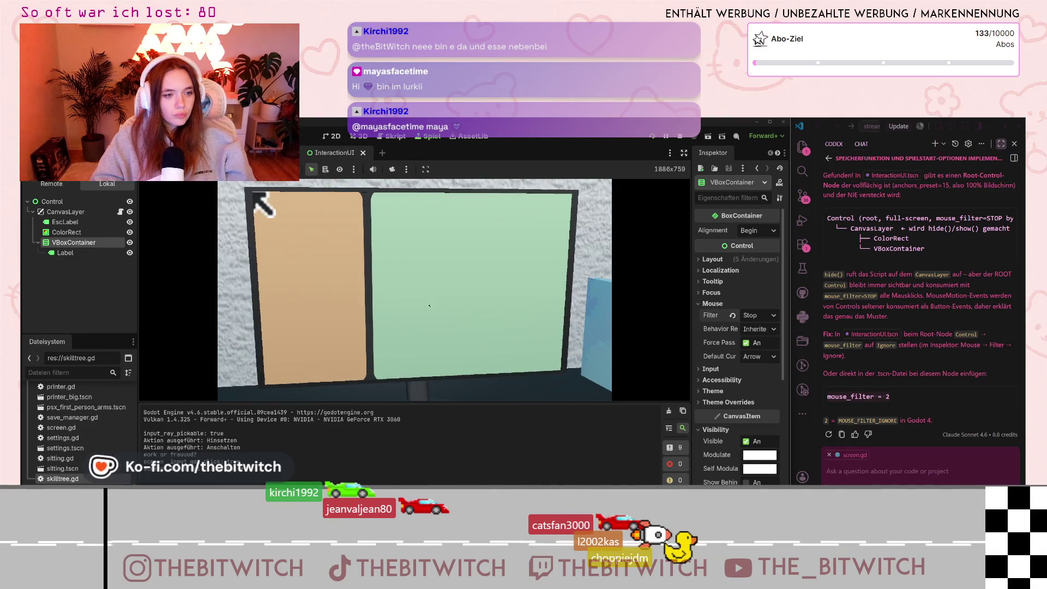
Tell the AI assistant 'hat gar nichts geändert'.
left_click(868, 481)
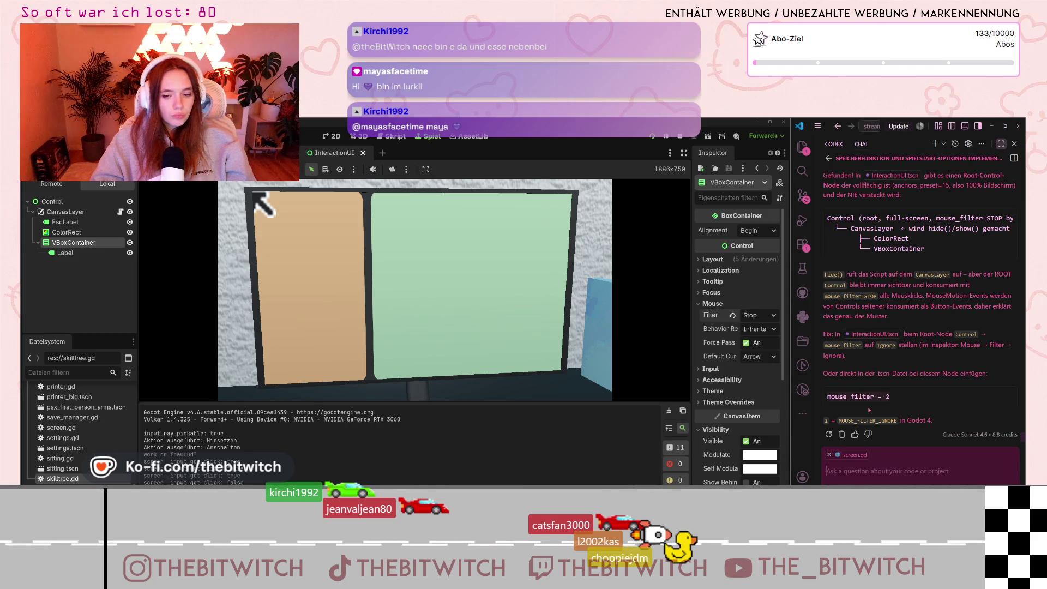
type("dashat gar nichts geändert")
key("Return")
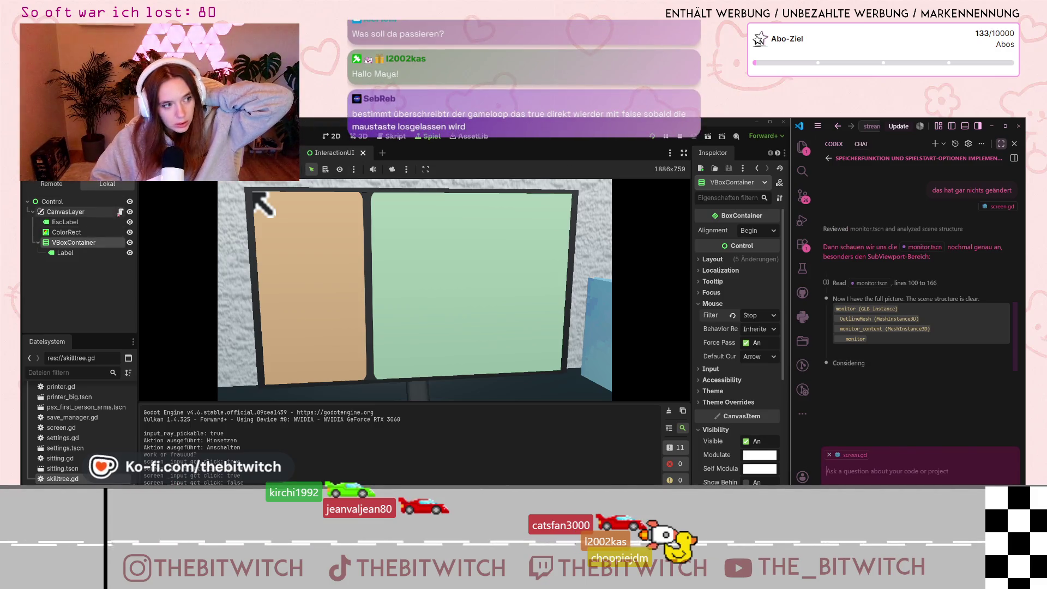
Bring up the InteractionUI.gd script from CanvasLayer in the scene tree.
left_click(120, 212)
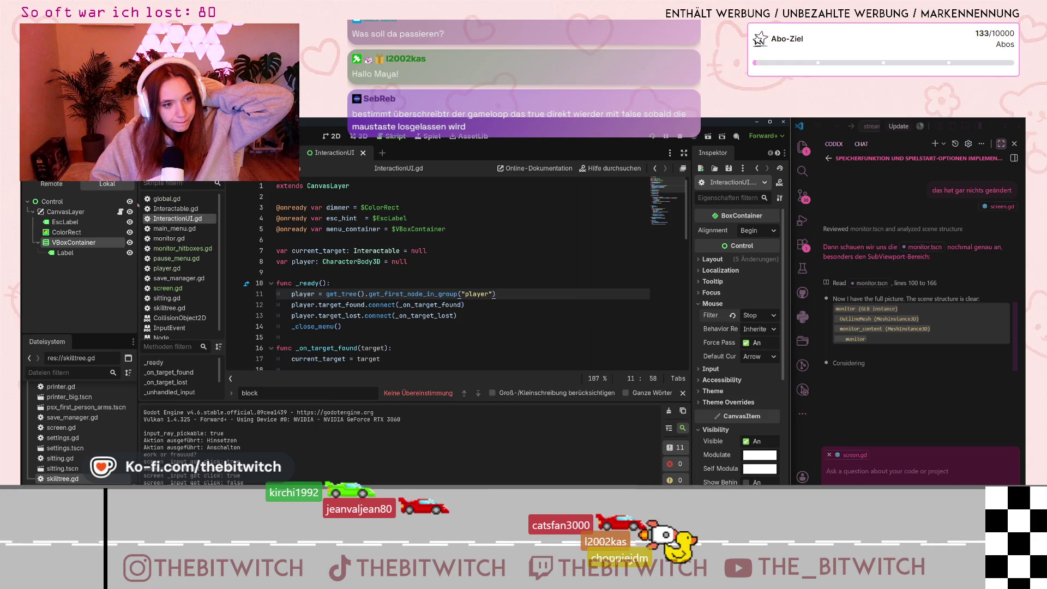
In monitor_hitboxes.gd, comment out the Area3D code on lines 18–25 and uncomment lines 3–15.
left_click(183, 248)
scroll(330, 292, "down", 2)
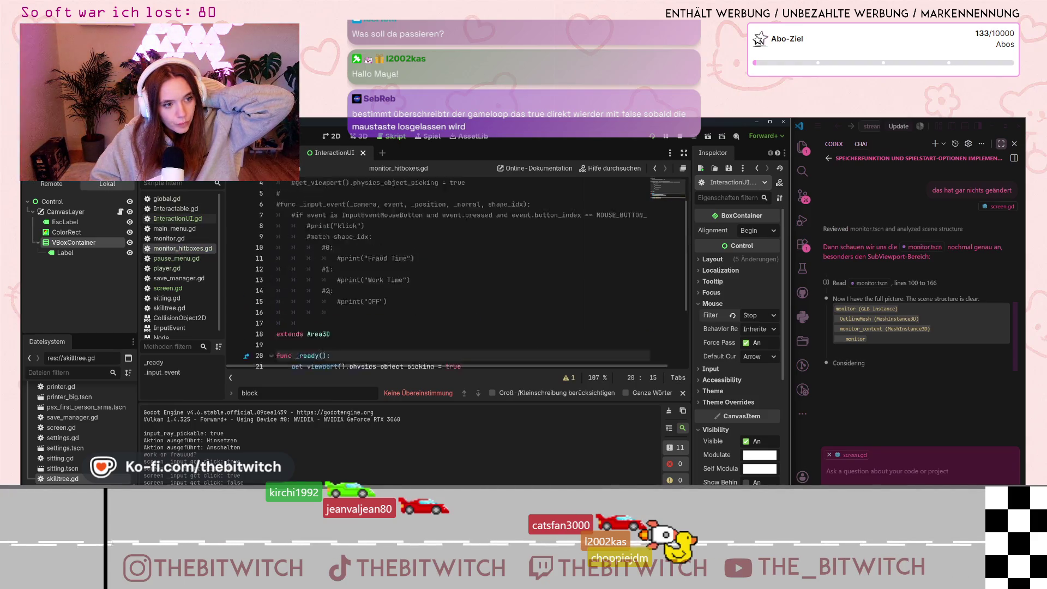
scroll(329, 292, "up", 2)
scroll(319, 257, "down", 4)
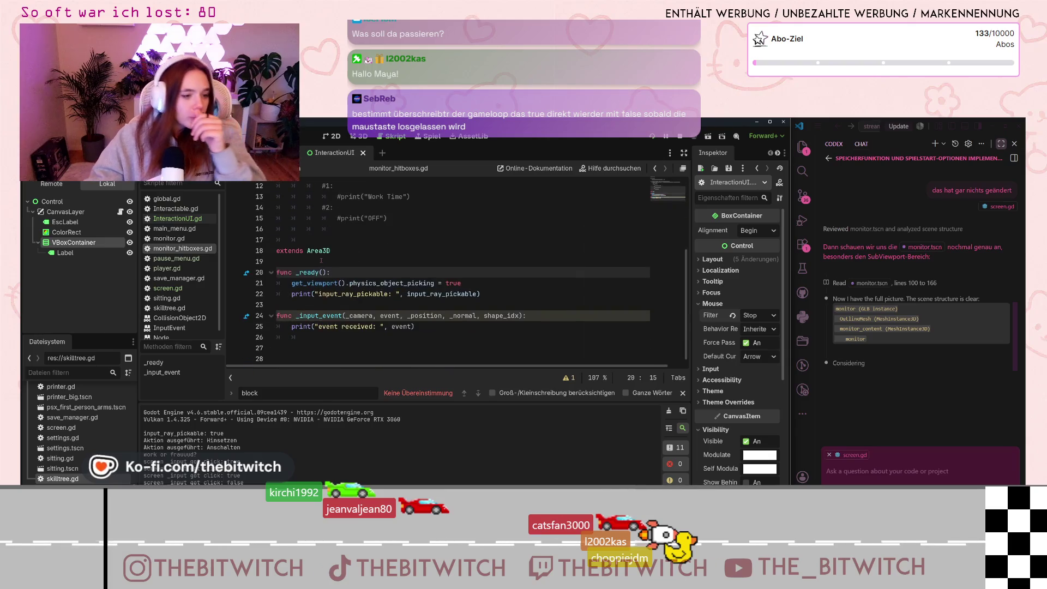
left_click(394, 326)
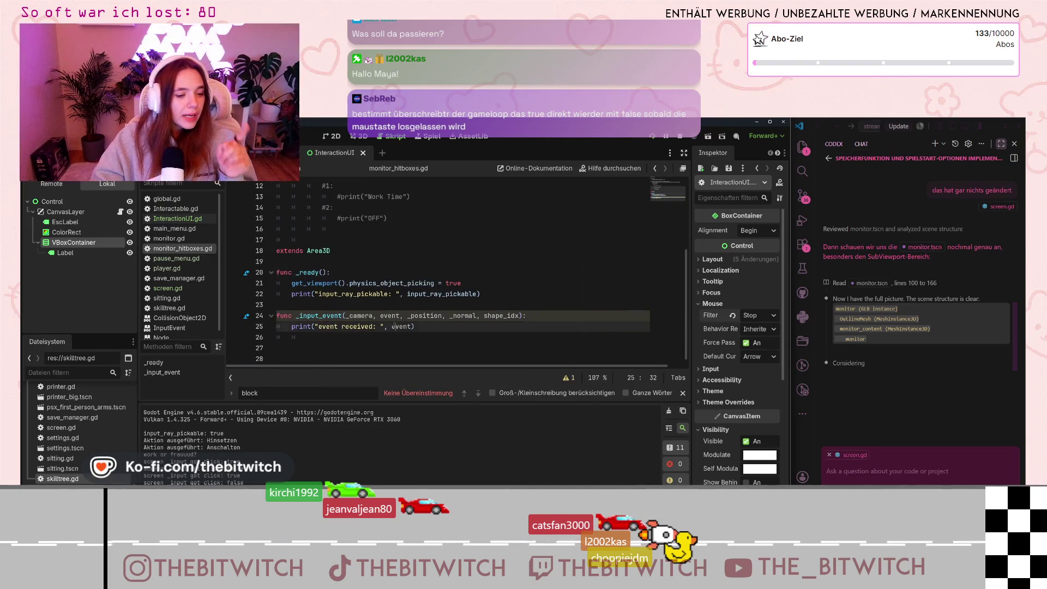
mouse_move(423, 329)
left_mouse_down()
mouse_move(245, 273)
mouse_move(238, 254)
left_mouse_up()
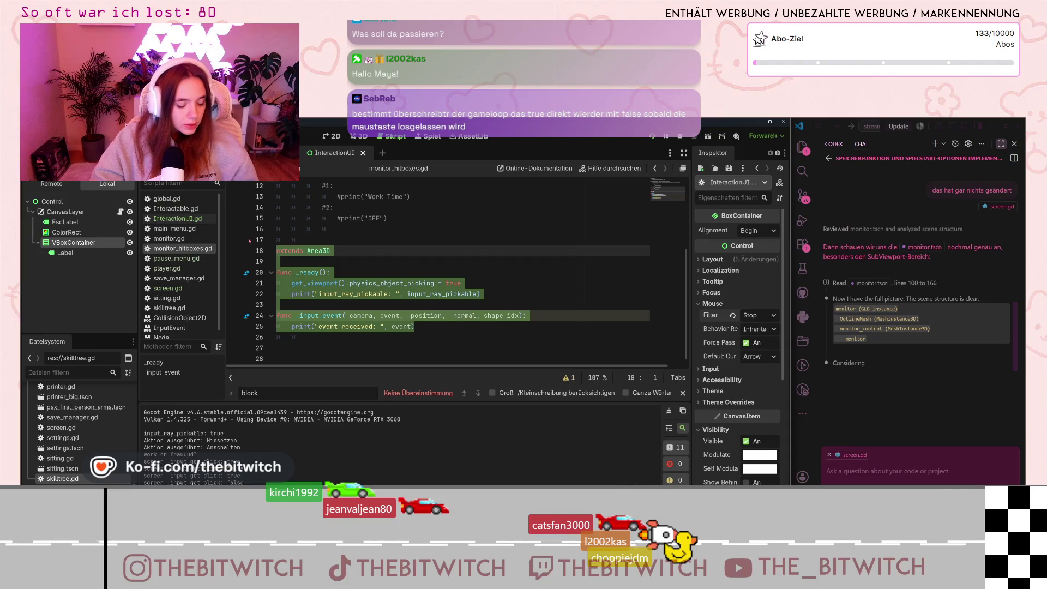
key("ctrl+k")
scroll(349, 226, "up", 3)
mouse_move(387, 316)
left_mouse_down()
mouse_move(306, 263)
mouse_move(276, 185)
left_mouse_up()
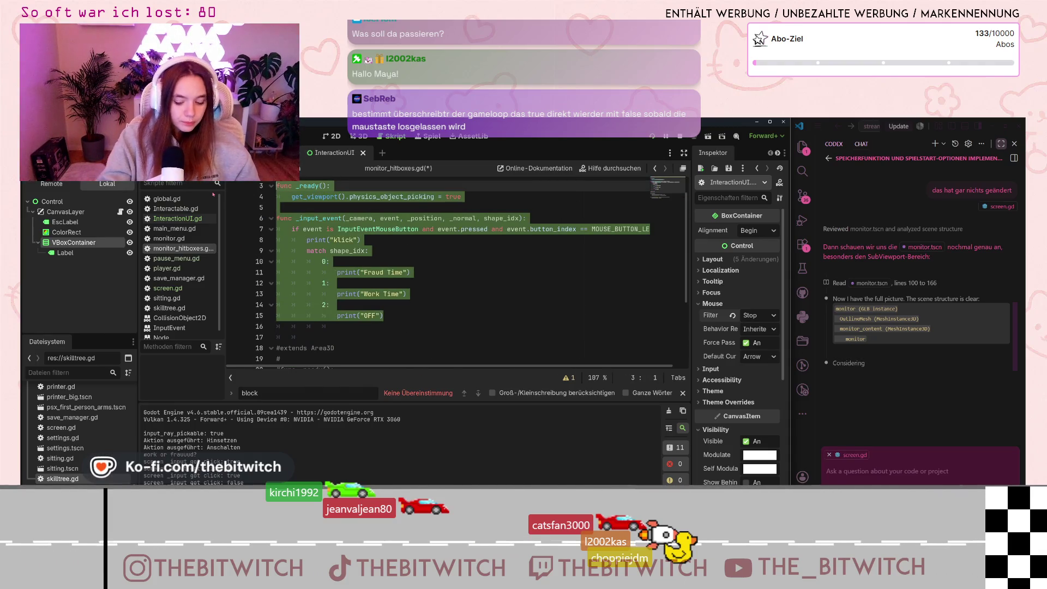
key("ctrl+k")
Undo an accidental text move, keep the physics_object_picking line, and uncomment extends Area3D on lines 1–2.
left_click(349, 283)
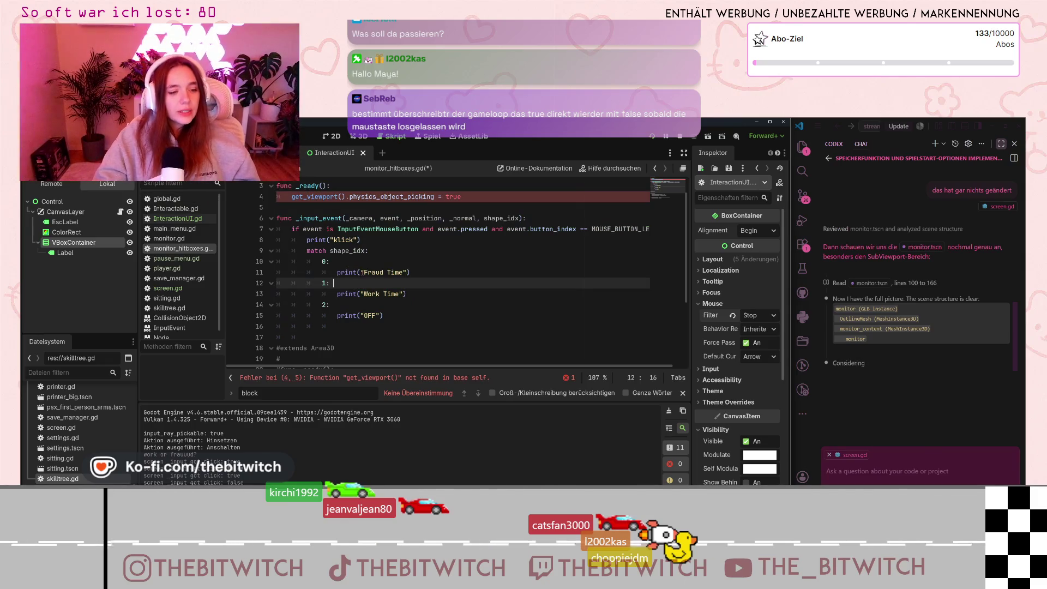
mouse_move(373, 273)
left_mouse_down()
mouse_move(410, 272)
mouse_move(405, 300)
mouse_move(384, 315)
left_mouse_up()
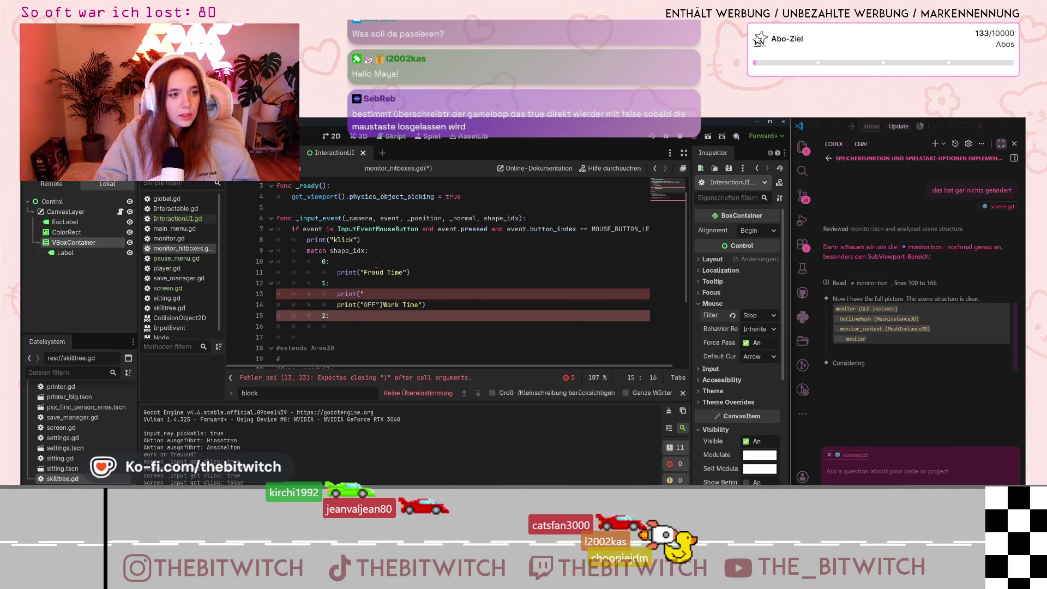
scroll(376, 265, "up", 1)
key("ctrl+z")
key("ctrl+z")
key("ctrl+z")
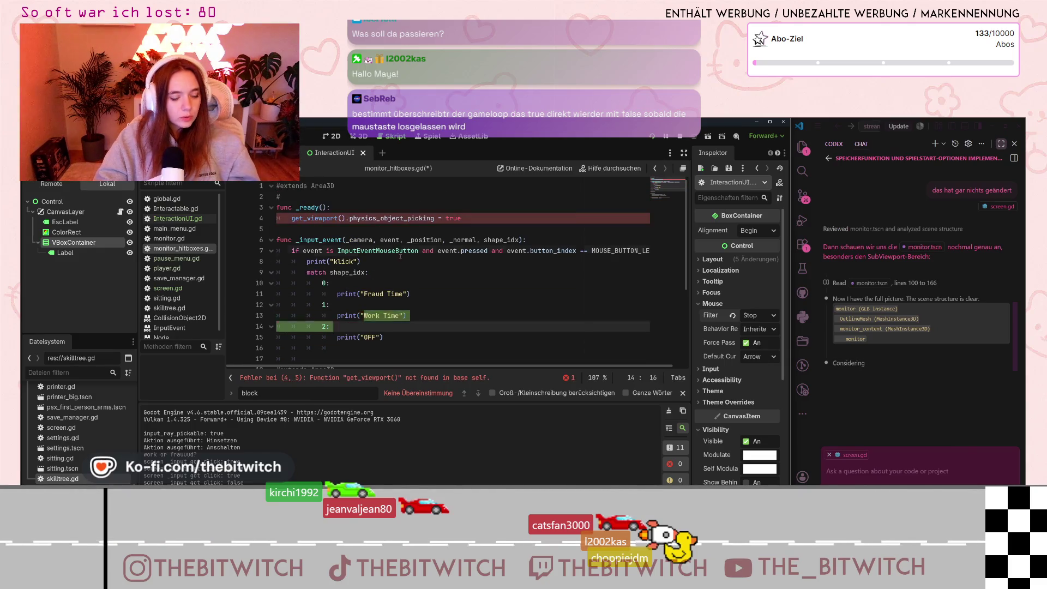
left_click(299, 225)
left_click(315, 218)
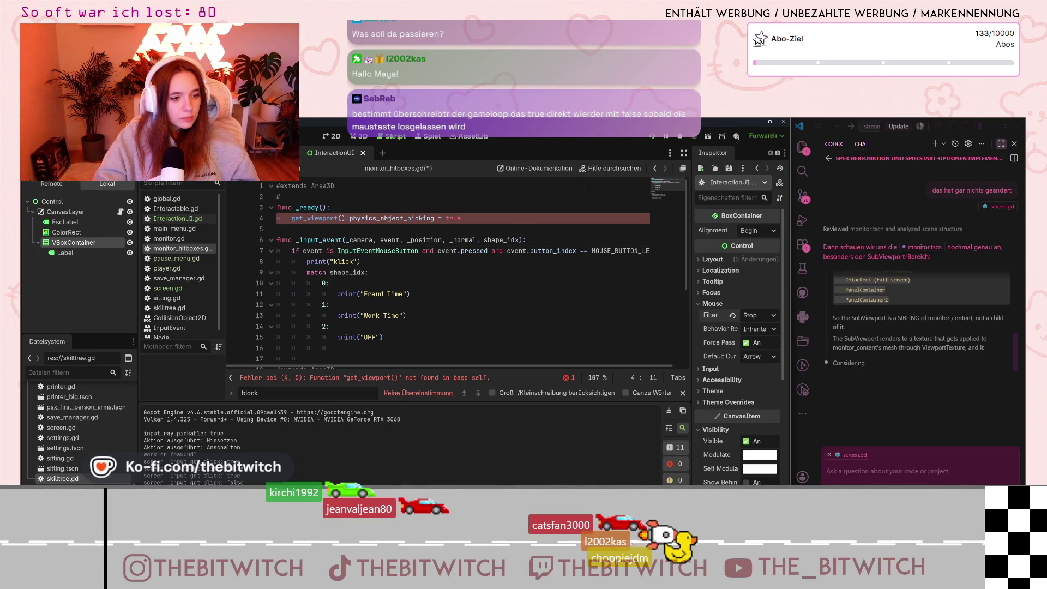
left_click_drag(461, 218, 277, 219)
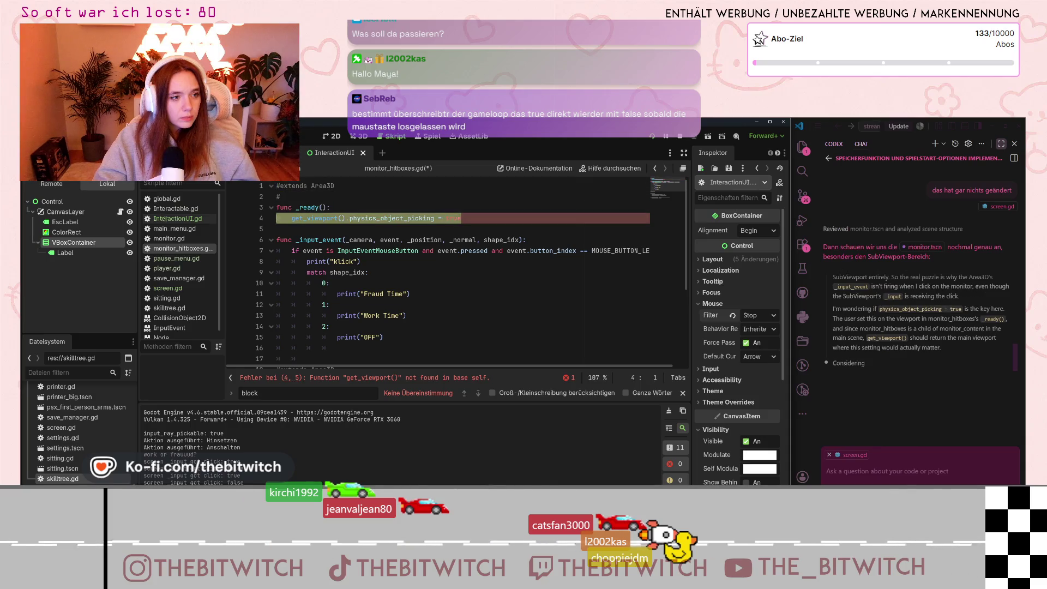
key("BackSpace")
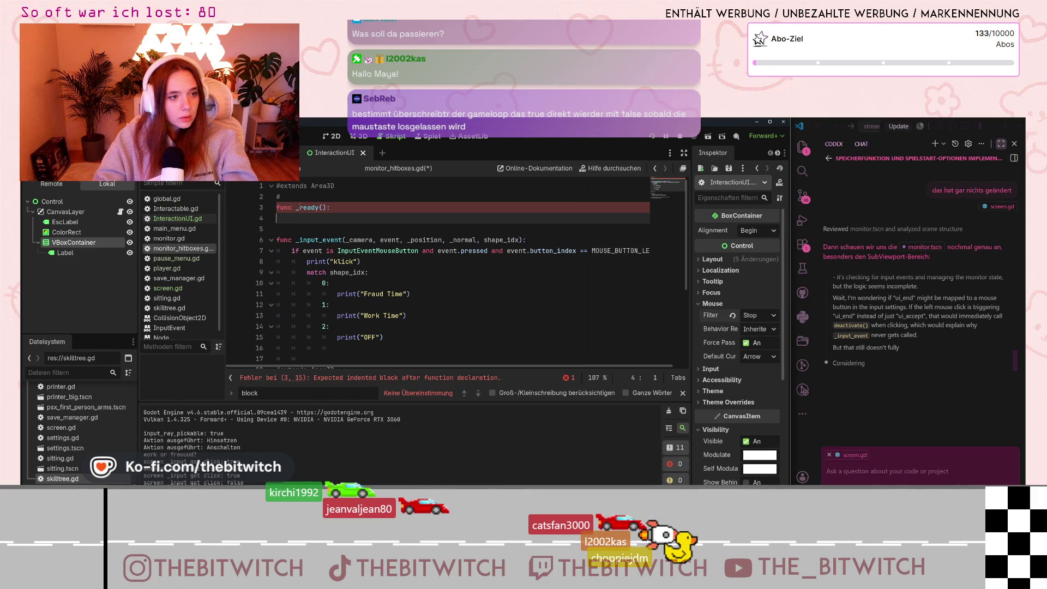
key("ctrl+z")
left_click_drag(299, 199, 278, 186)
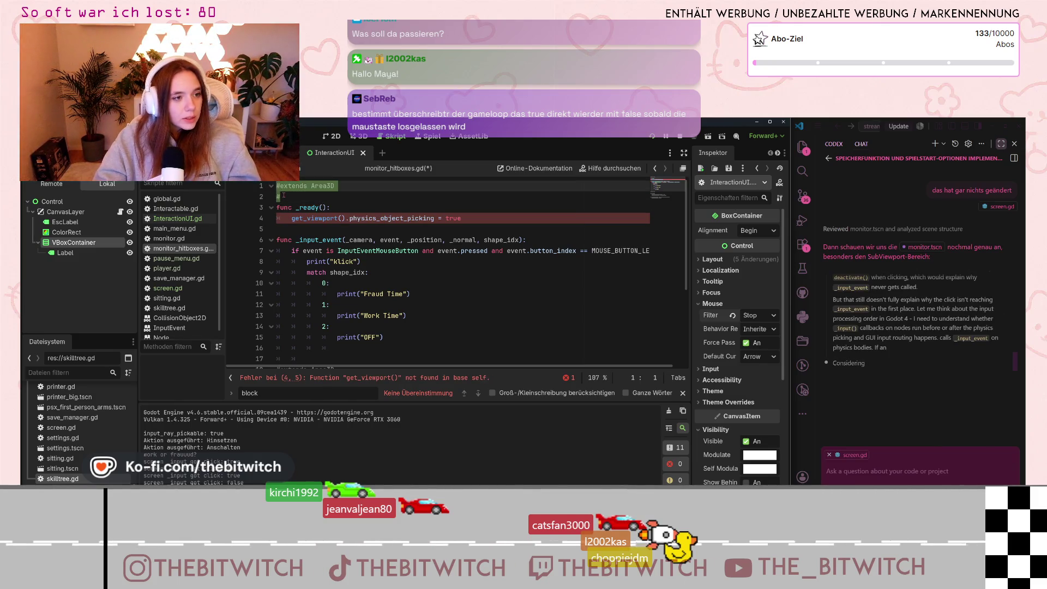
key("ctrl+k")
Save the script, stop the running game and launch it again.
left_click(390, 260)
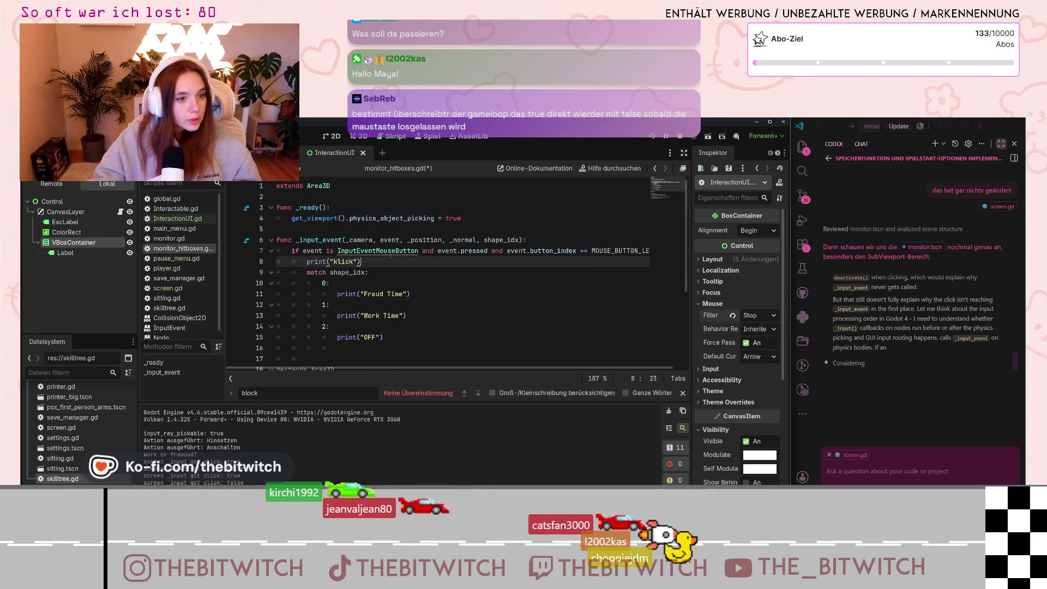
key("ctrl+s")
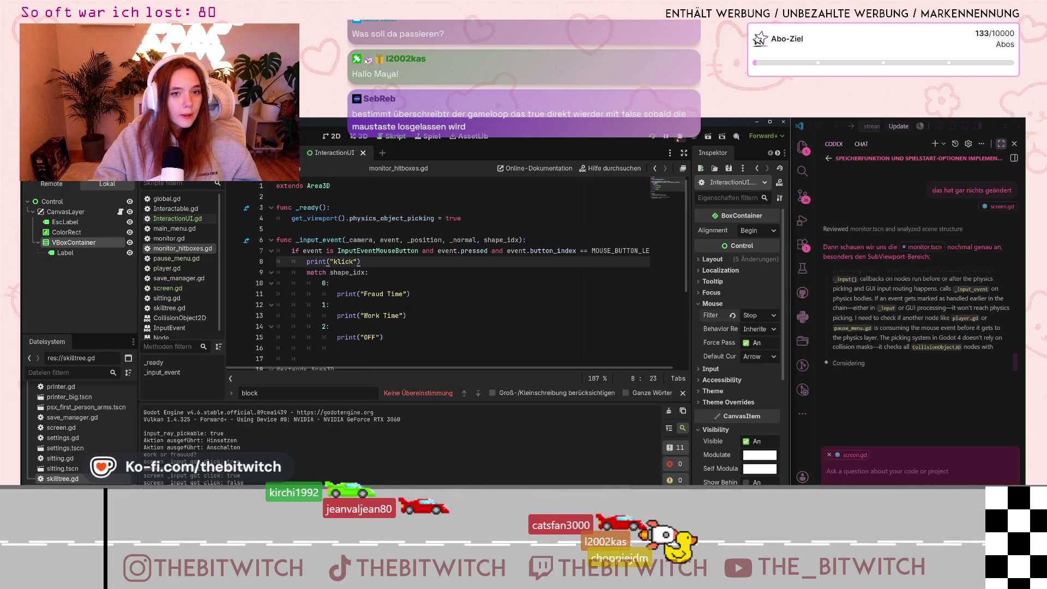
left_click(679, 136)
left_click(651, 137)
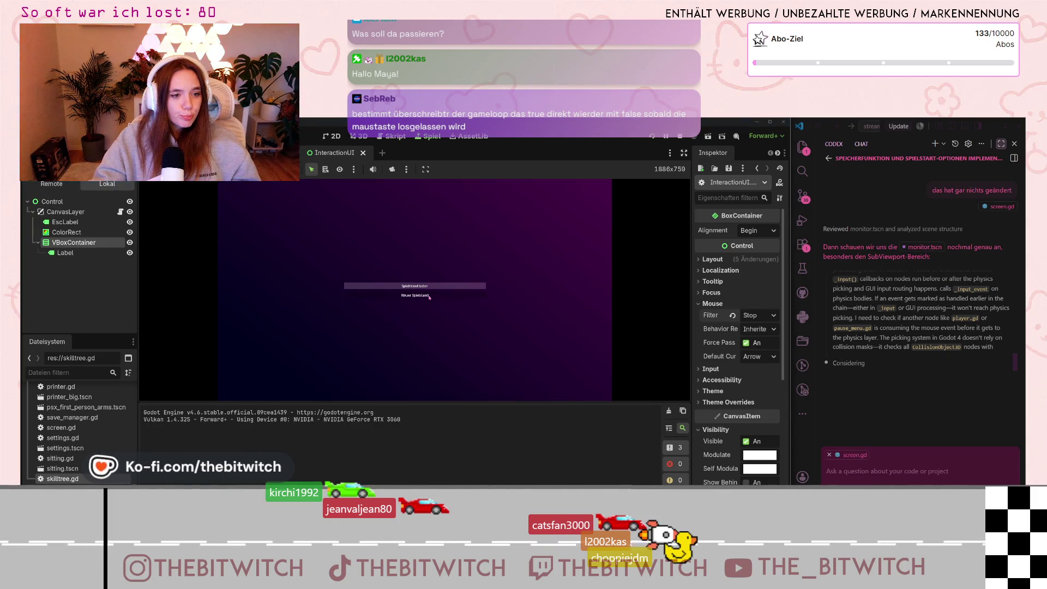
Load the saved game, walk to the desk, sit down and switch the monitor on with E.
left_click(421, 286)
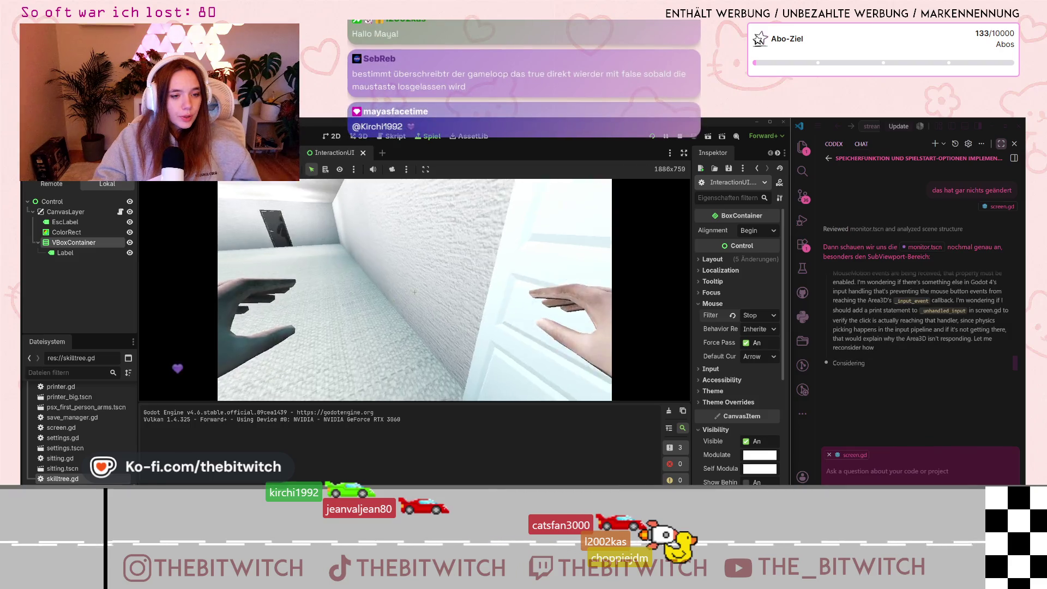
key("w")
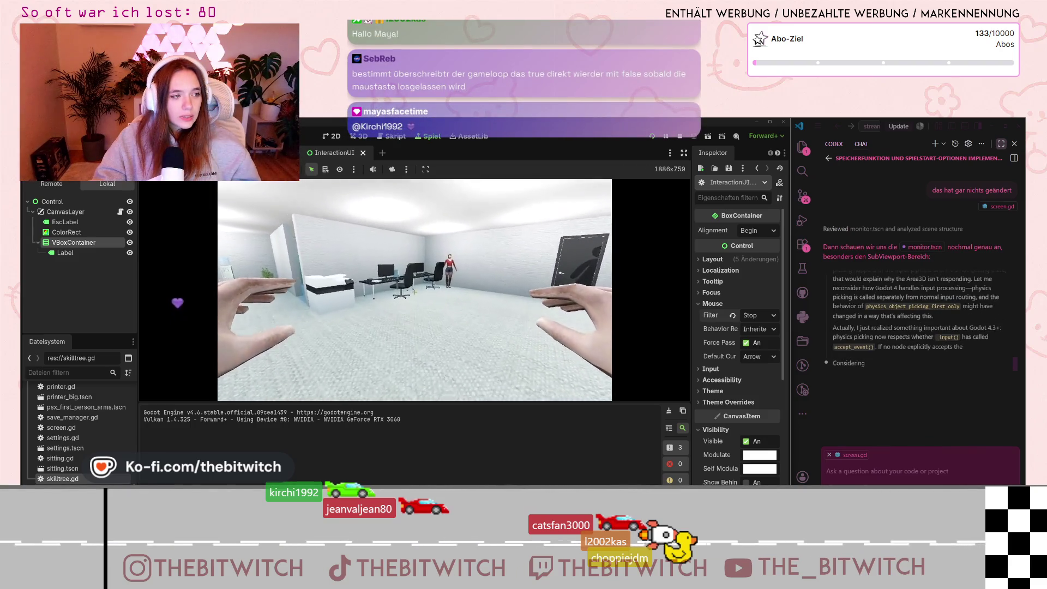
key("e")
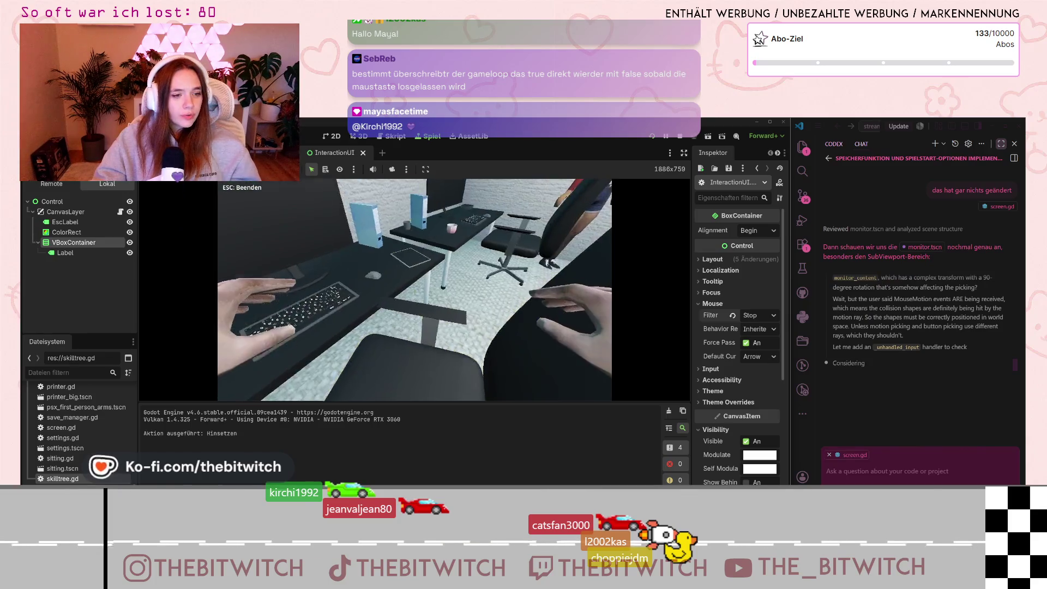
key("e")
Test several clicks on the monitor panels, then stop the game with F8.
left_click(352, 285)
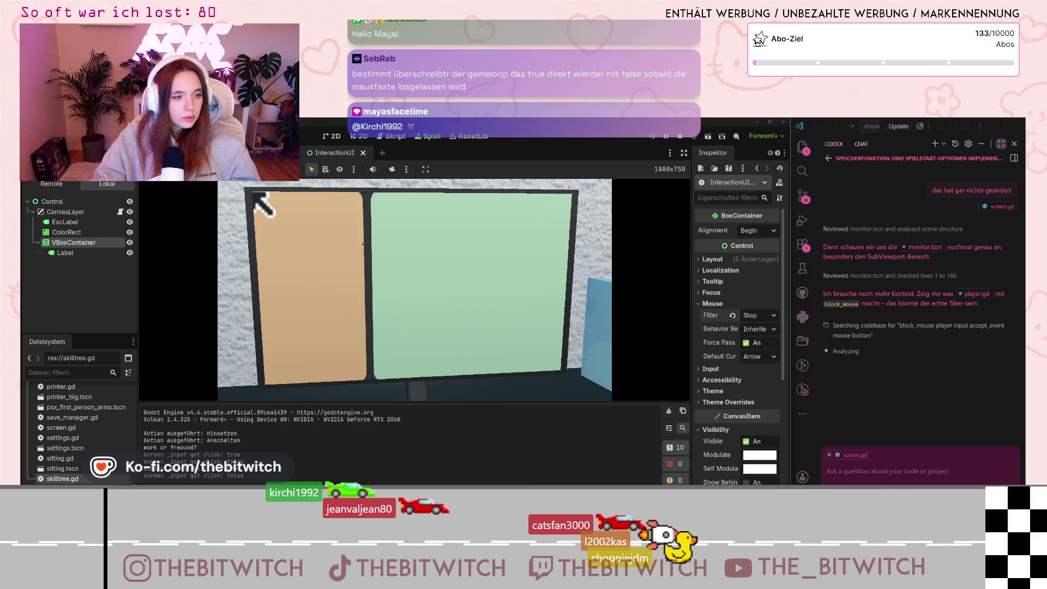
left_click(362, 244)
left_click(365, 247)
left_click(374, 254)
left_click(374, 255)
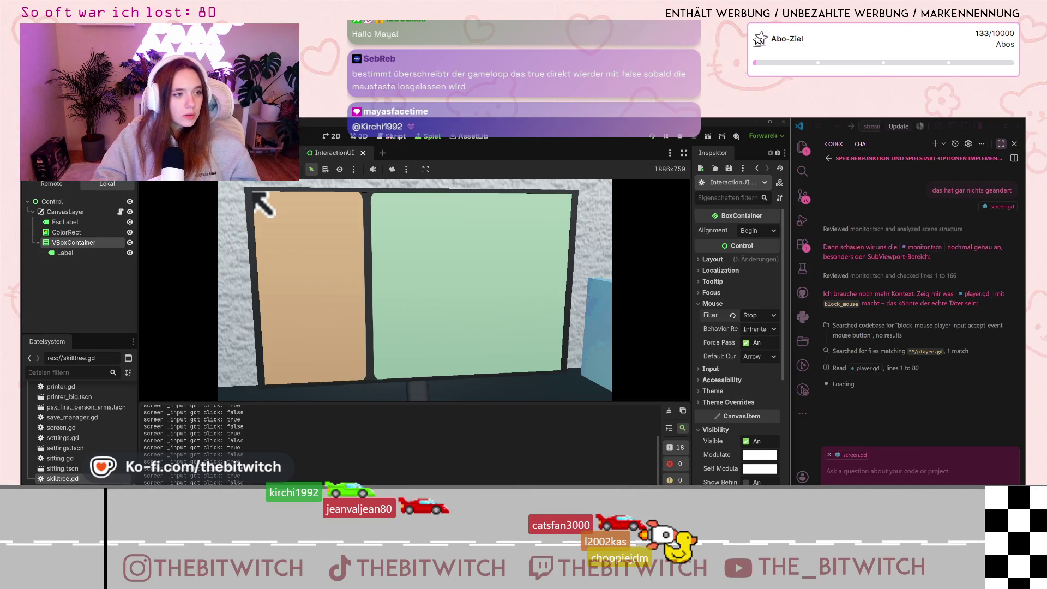
key("F8")
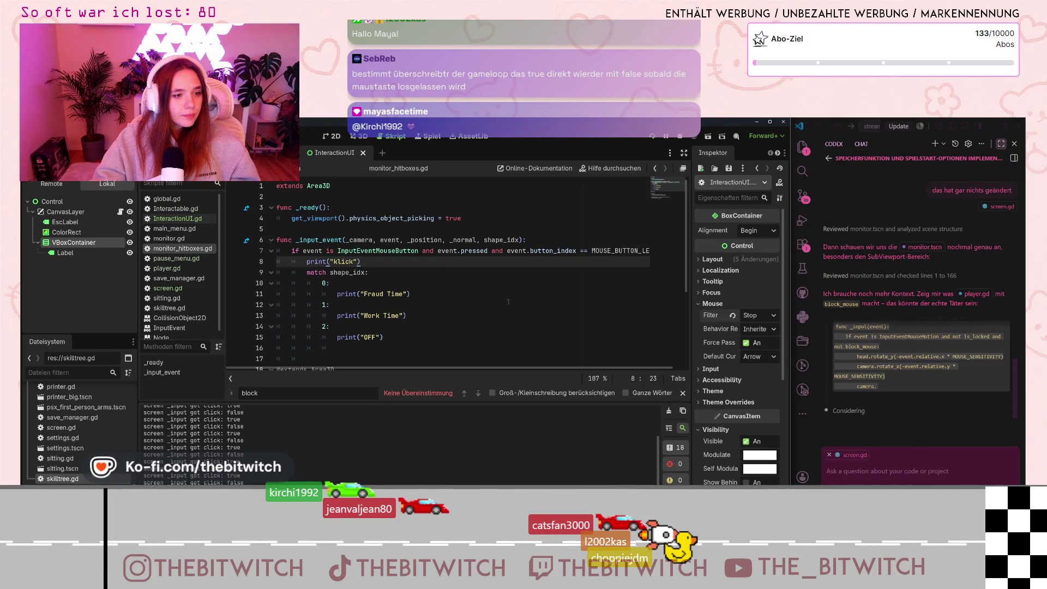
Review the commented-out _input_event lines in monitor_hitboxes.gd and the output log, then open global.gd.
scroll(351, 315, "down", 4)
left_click(344, 326)
left_click(419, 315)
scroll(427, 326, "up", 4)
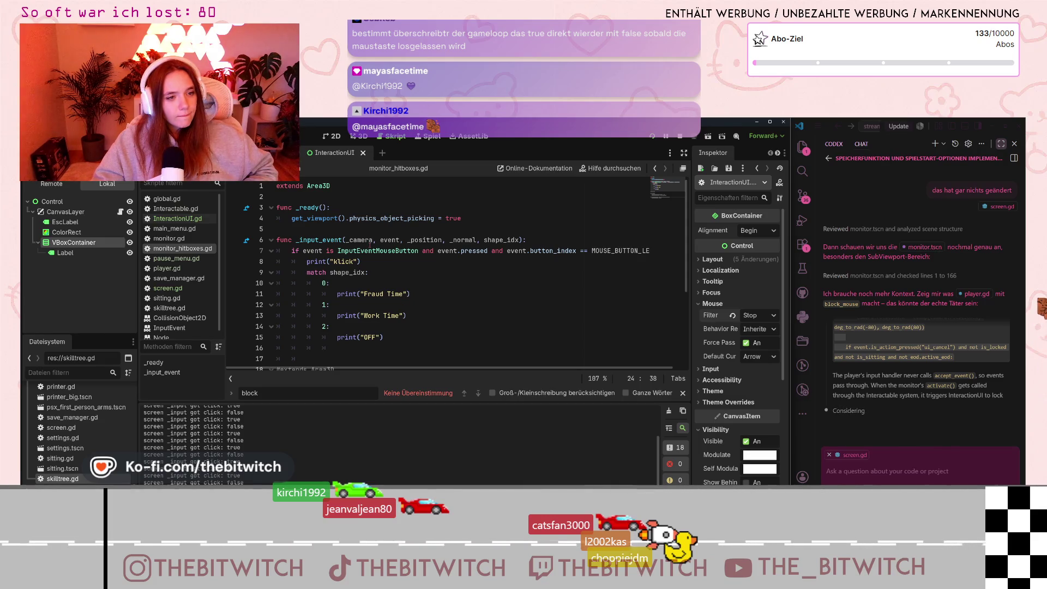
scroll(233, 440, "up", 1)
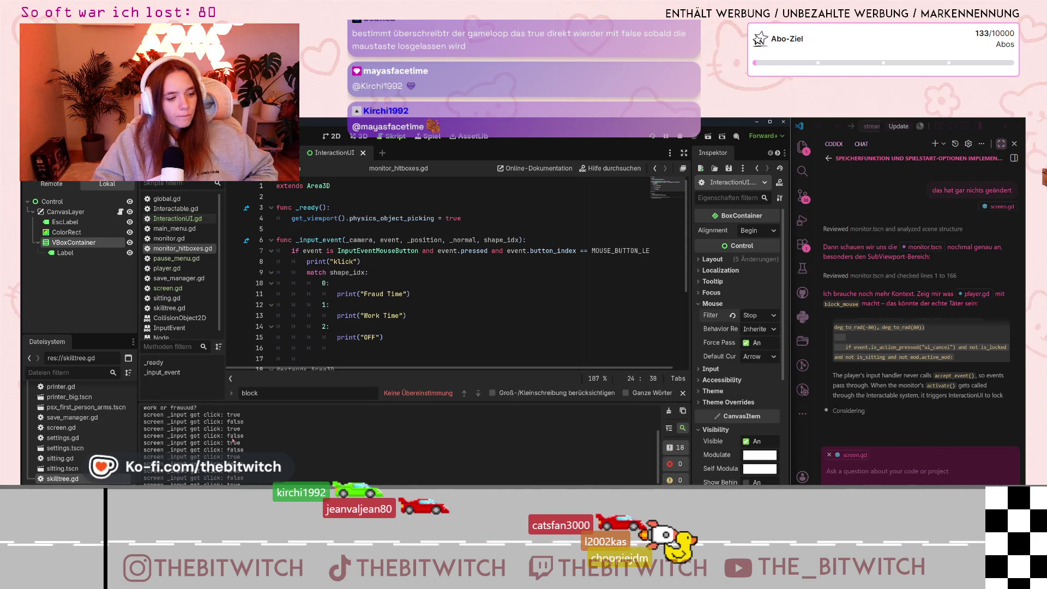
scroll(234, 440, "up", 1)
scroll(413, 293, "down", 4)
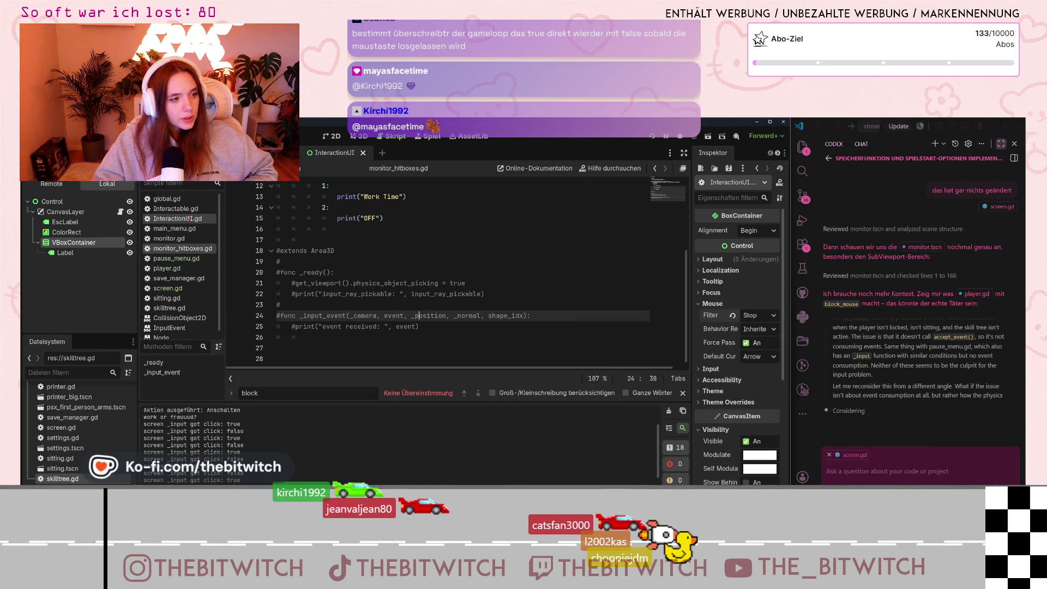
left_click(181, 200)
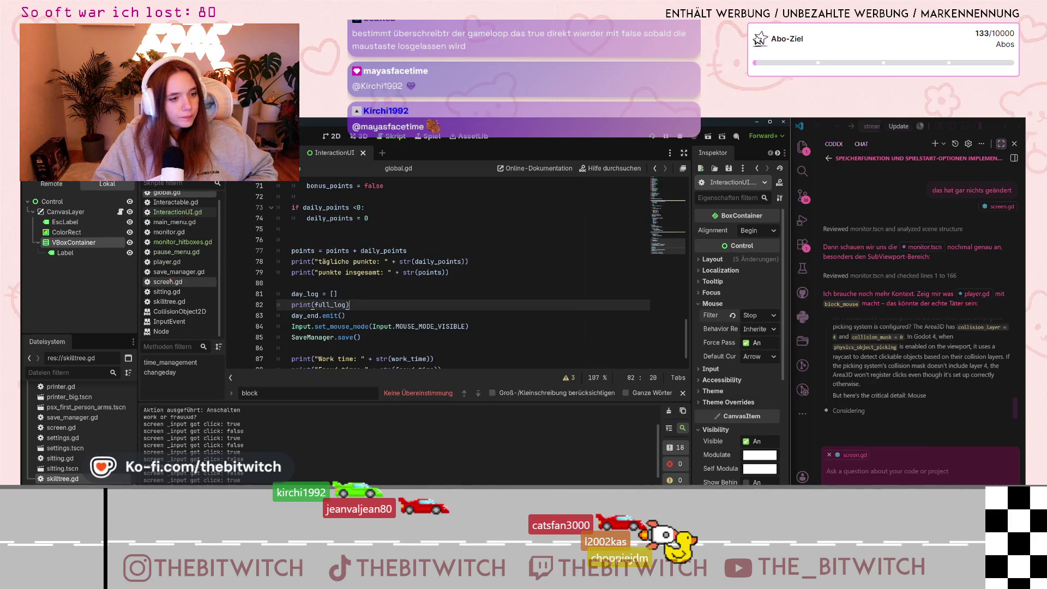
Look through player.gd and search it for 'print'.
left_click(207, 264)
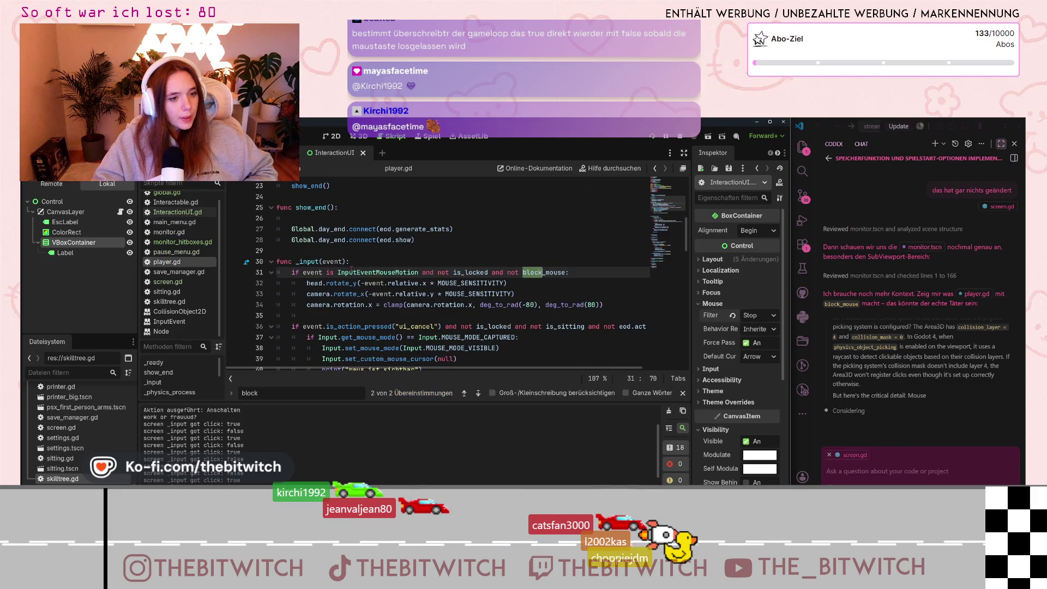
scroll(535, 231, "down", 7)
scroll(516, 228, "down", 10)
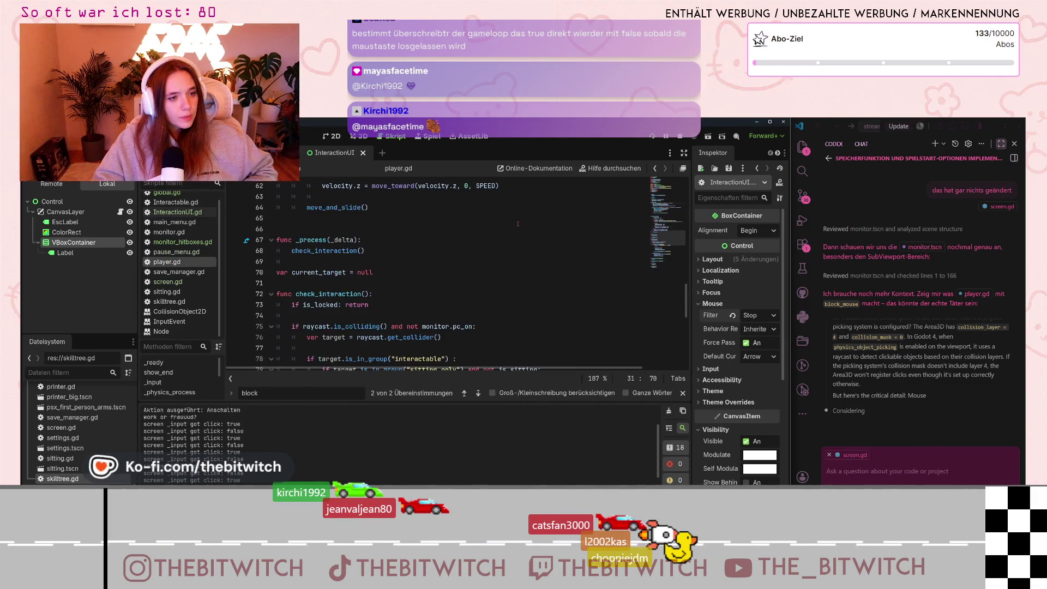
scroll(474, 250, "down", 4)
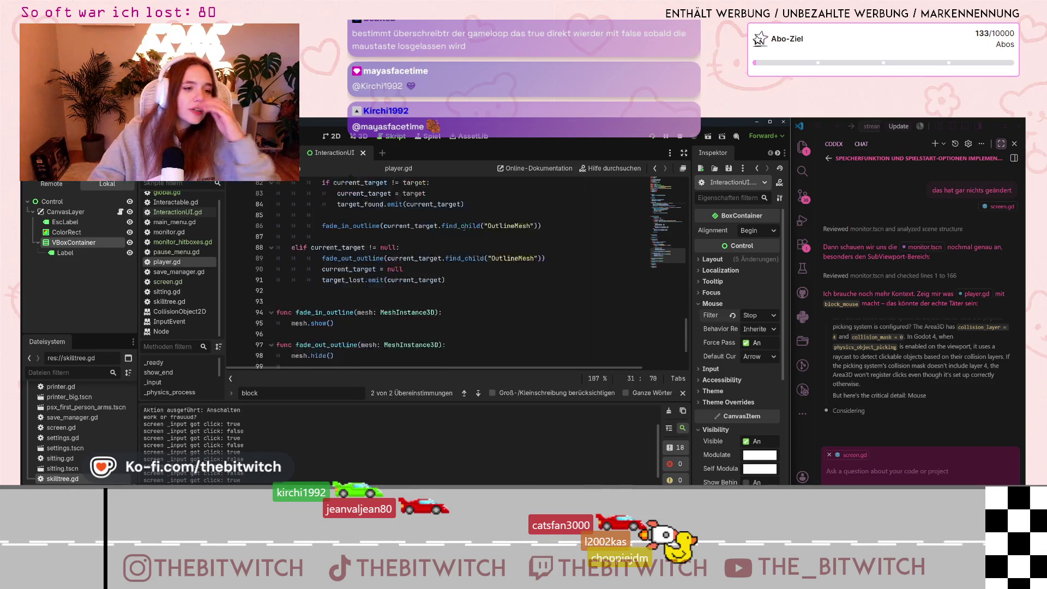
scroll(456, 262, "up", 16)
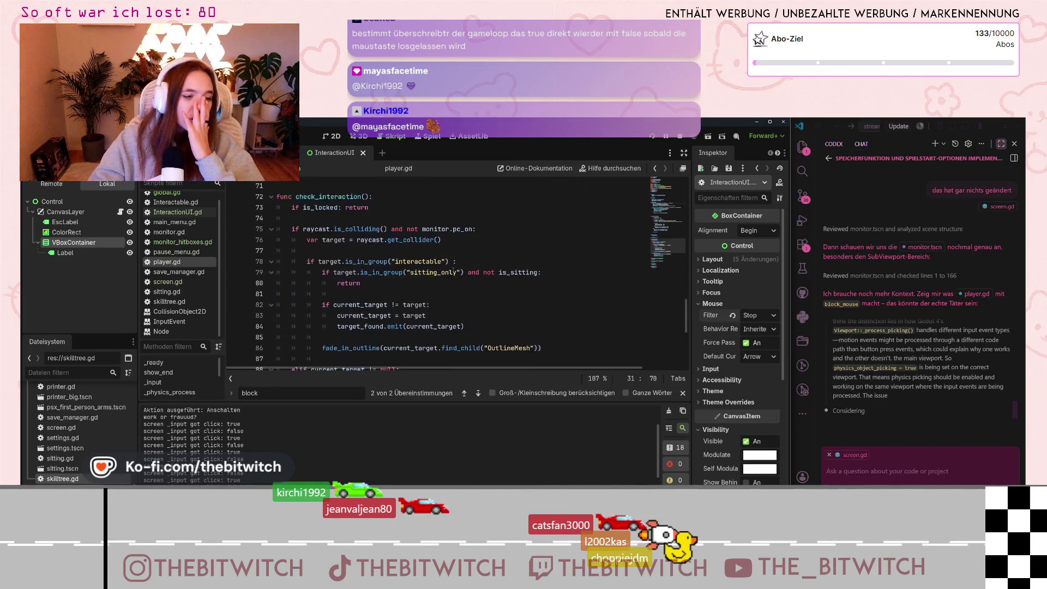
scroll(300, 257, "up", 6)
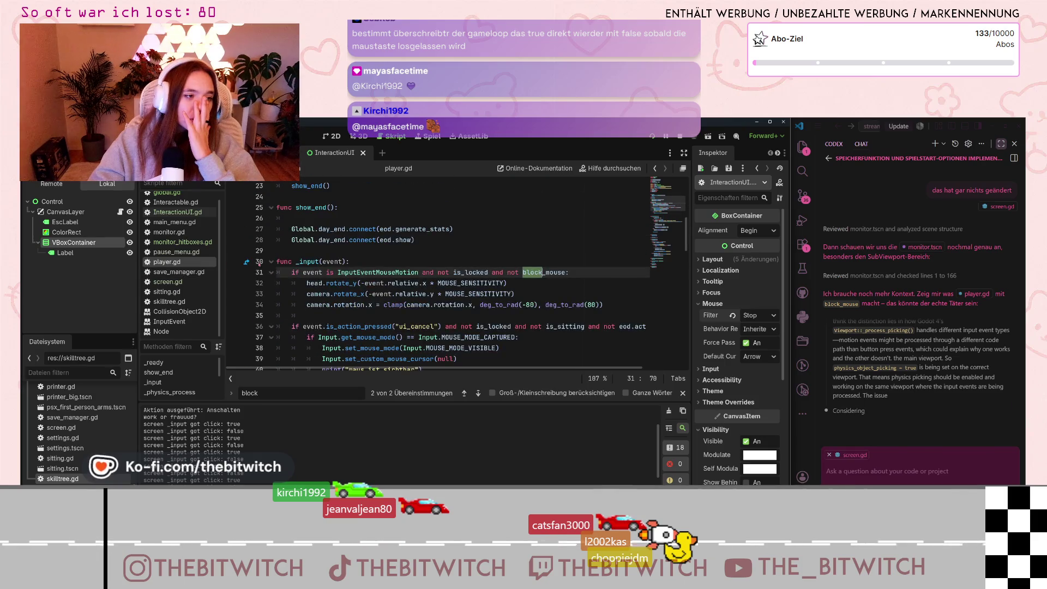
scroll(290, 253, "up", 6)
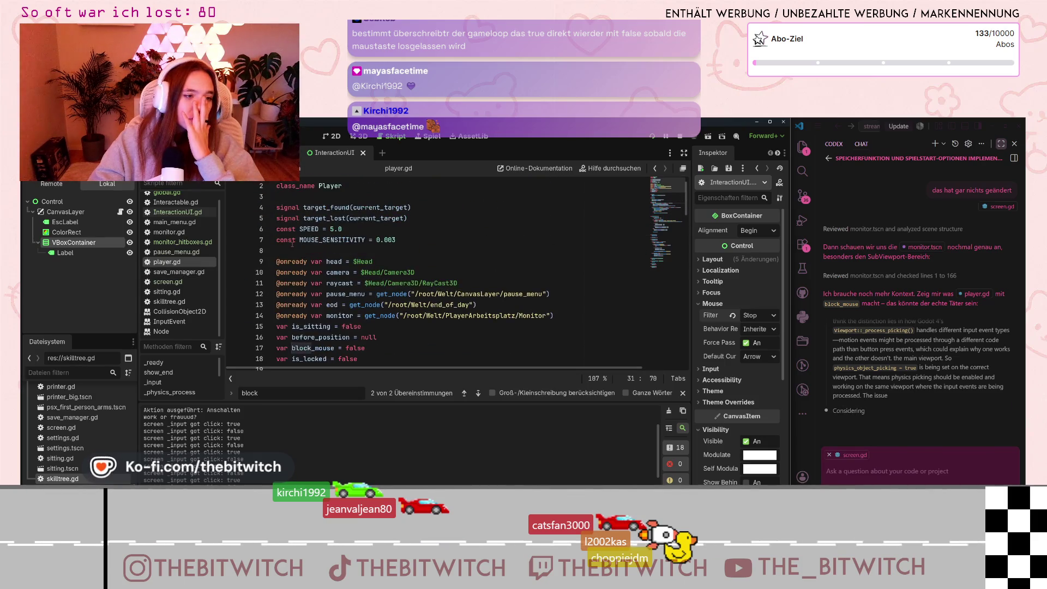
left_click(450, 269)
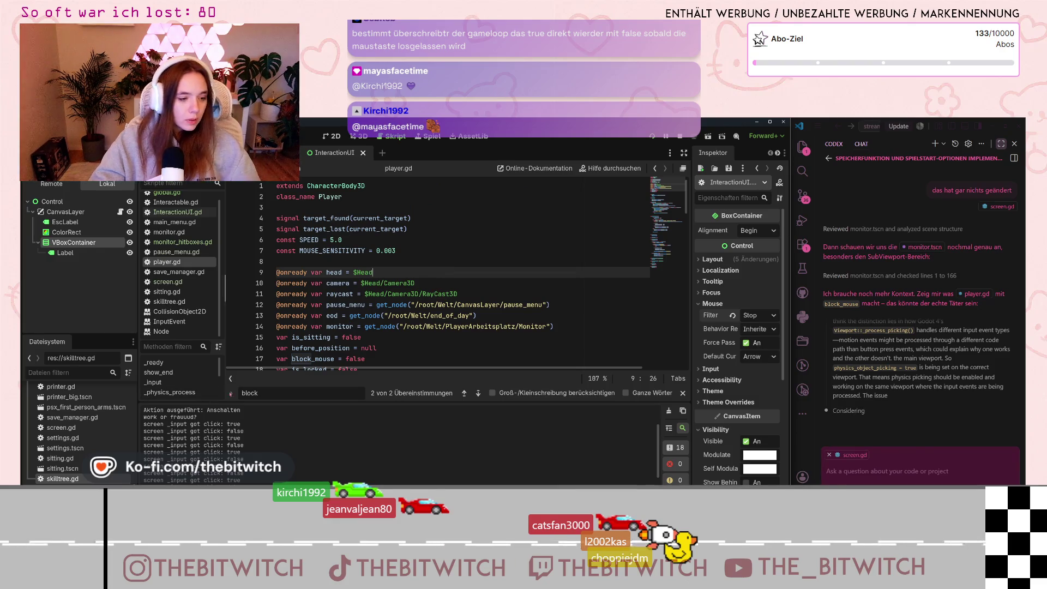
key("ctrl+f")
type("print")
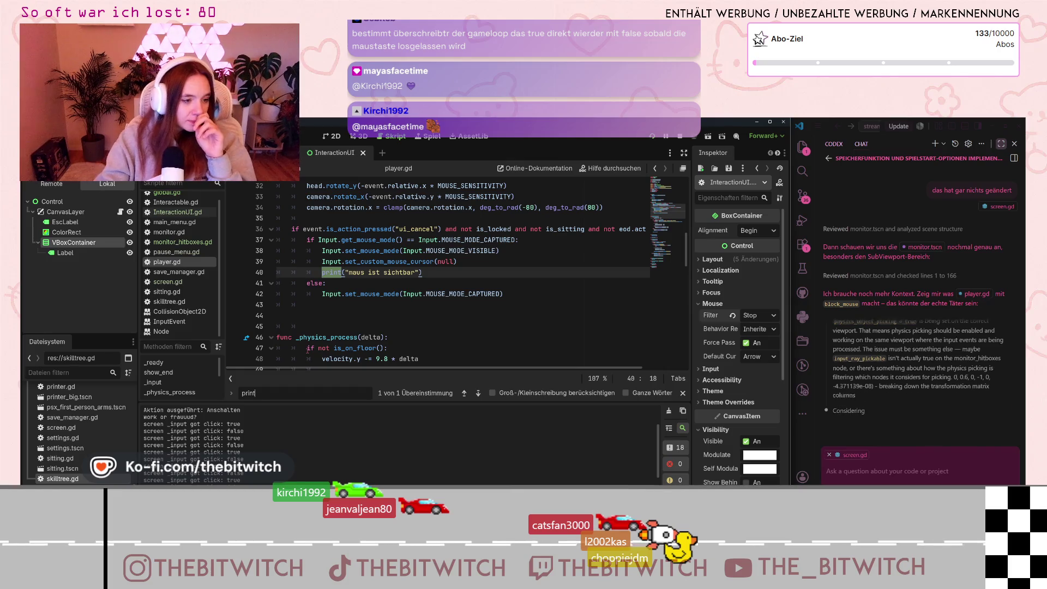
Step through print matches in Interactable.gd, global.gd, monitor_hitboxes.gd and player.gd, ending at screen.gd's click print.
scroll(179, 235, "up", 1)
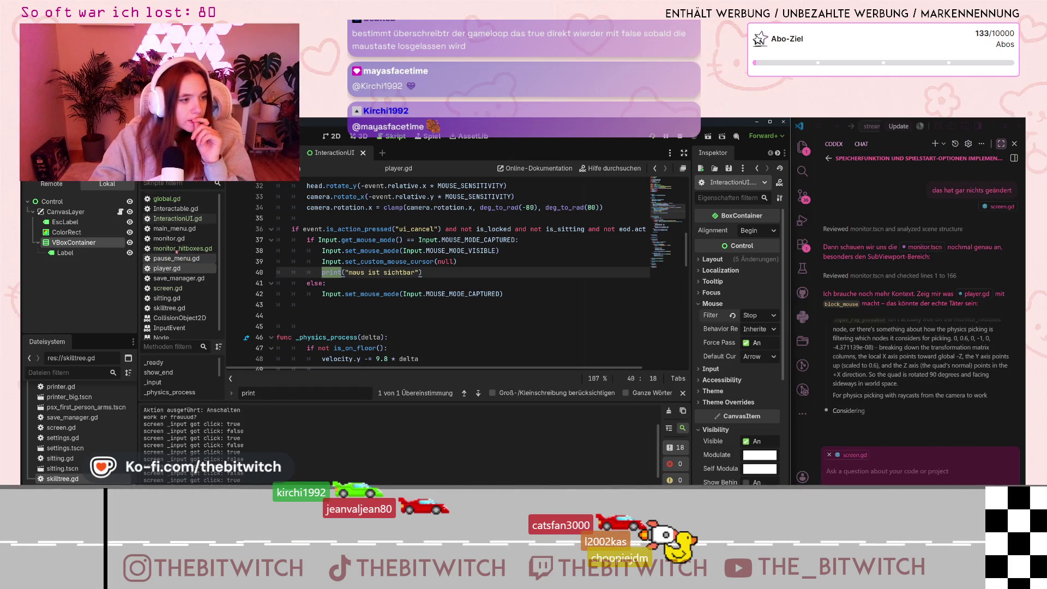
left_click(178, 210)
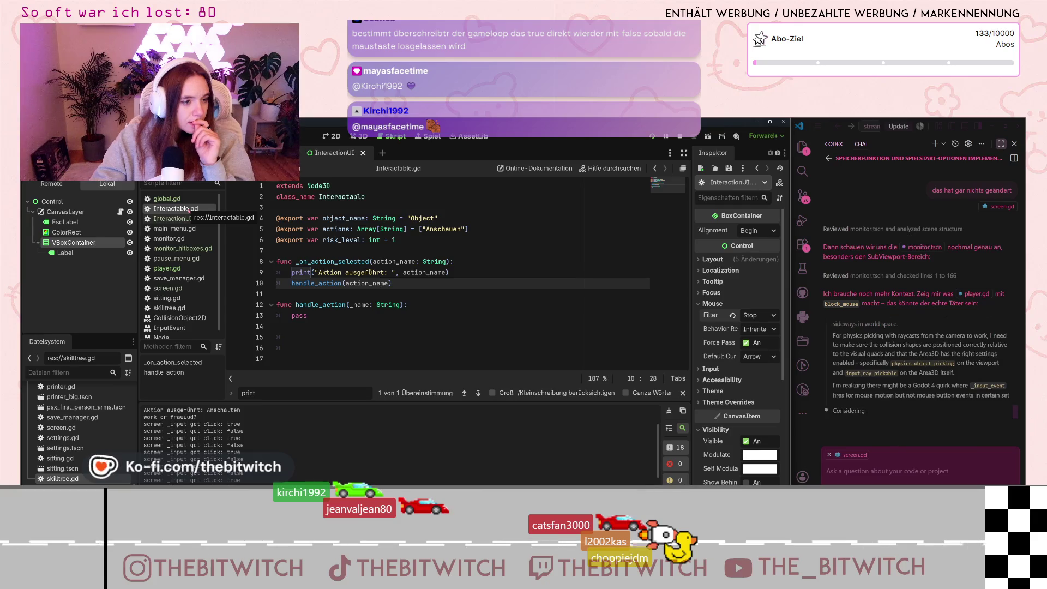
left_click(180, 200)
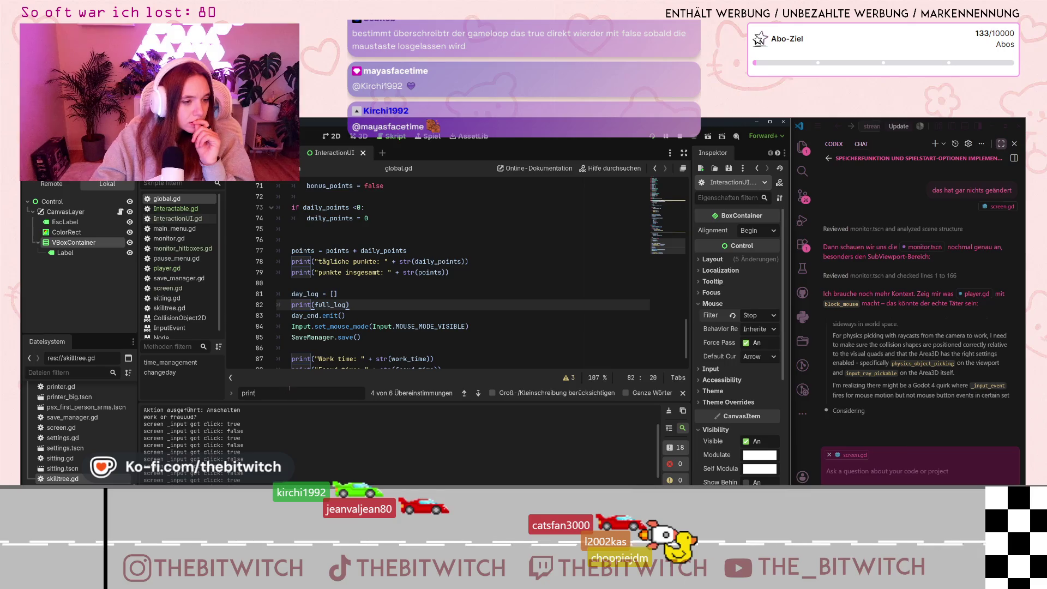
key("Return")
key("Return")
key("Return")
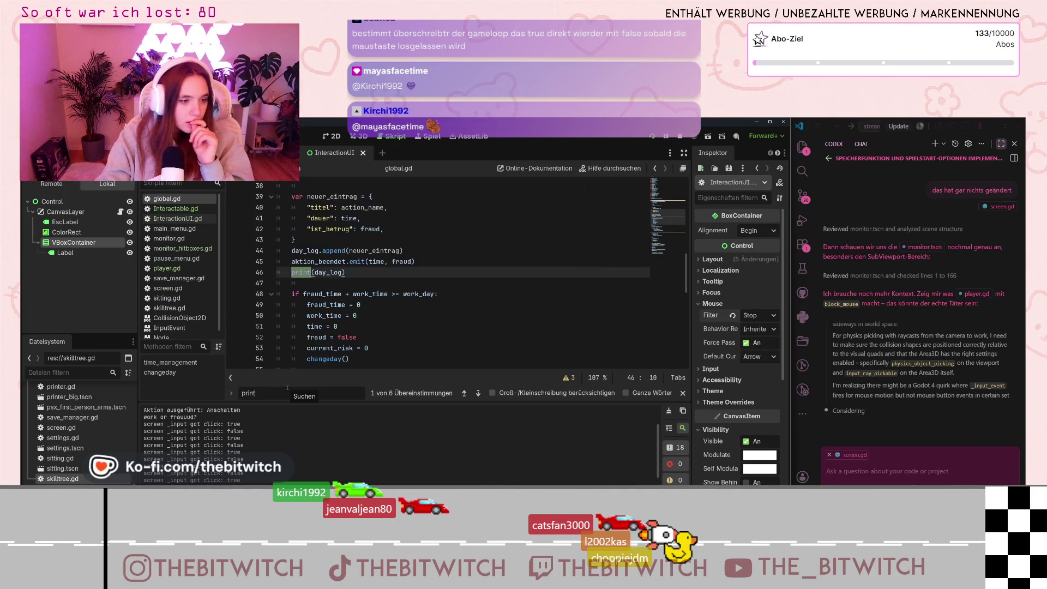
key("Return")
key("Return")
key("Return")
key("Return")
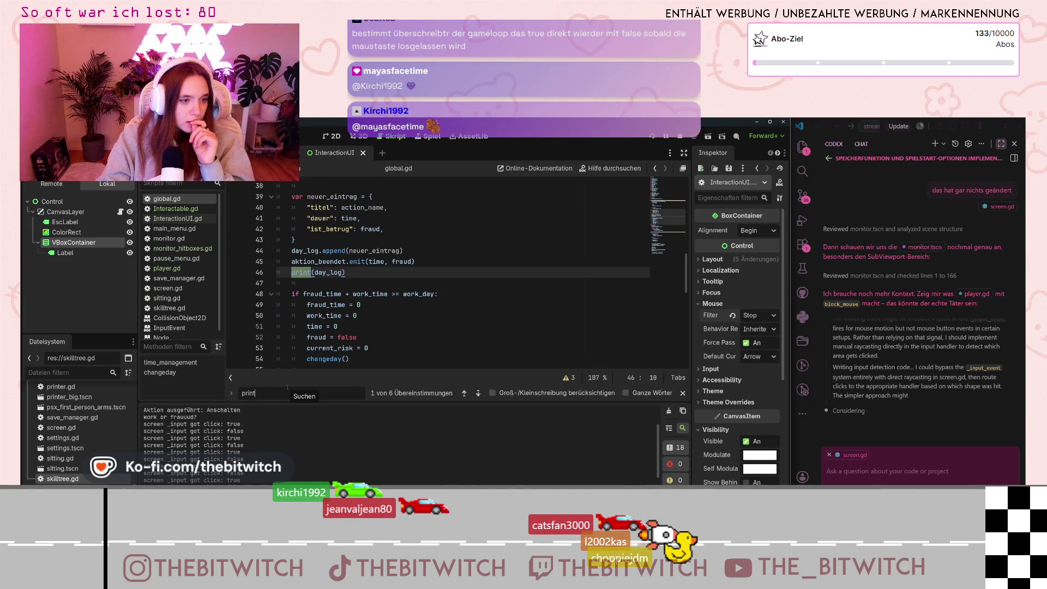
left_click(182, 248)
scroll(330, 302, "up", 3)
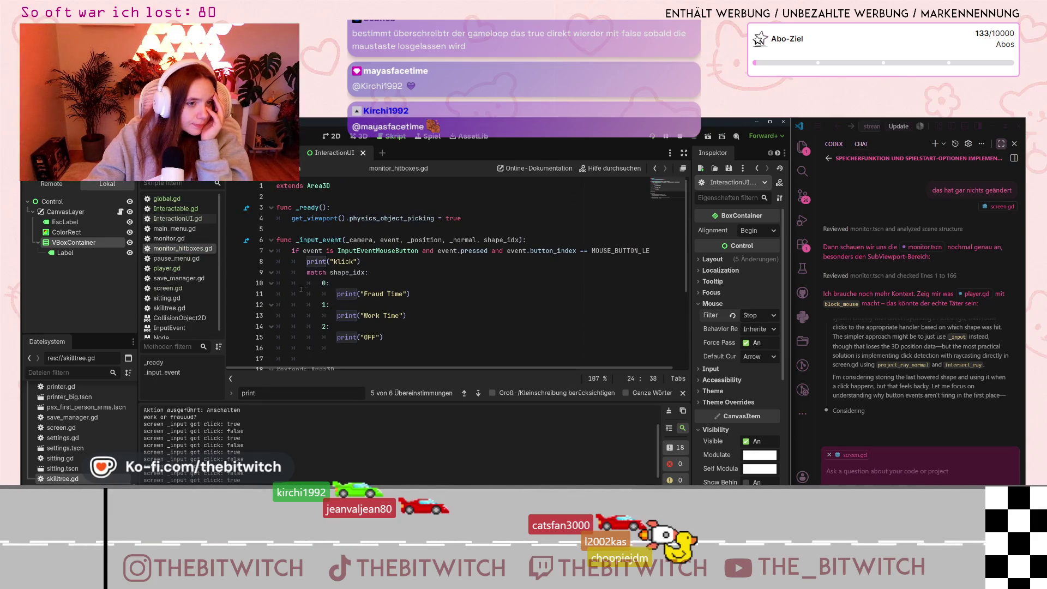
left_click(185, 268)
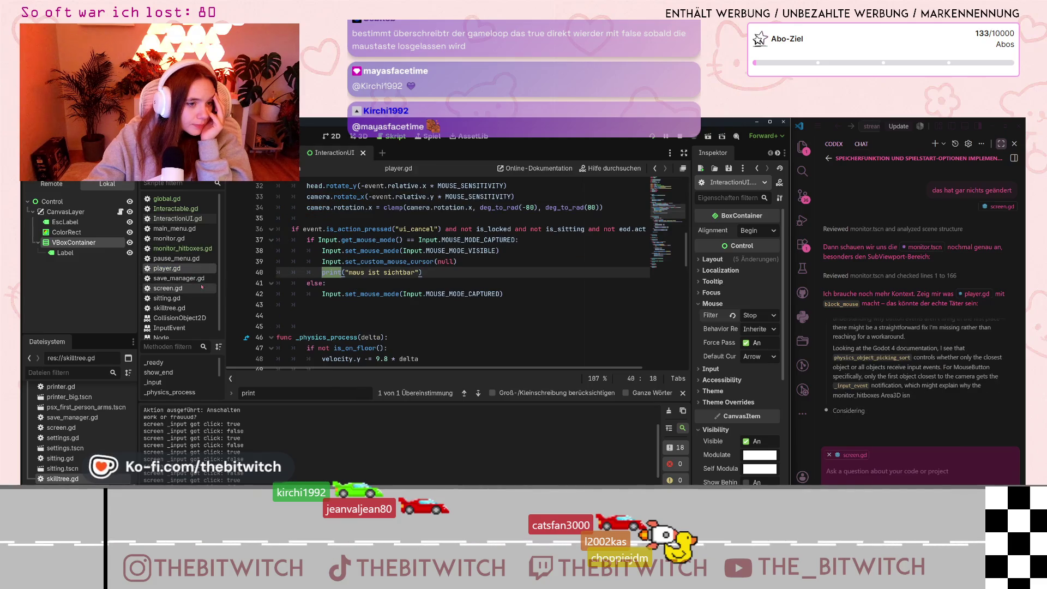
left_click(201, 288)
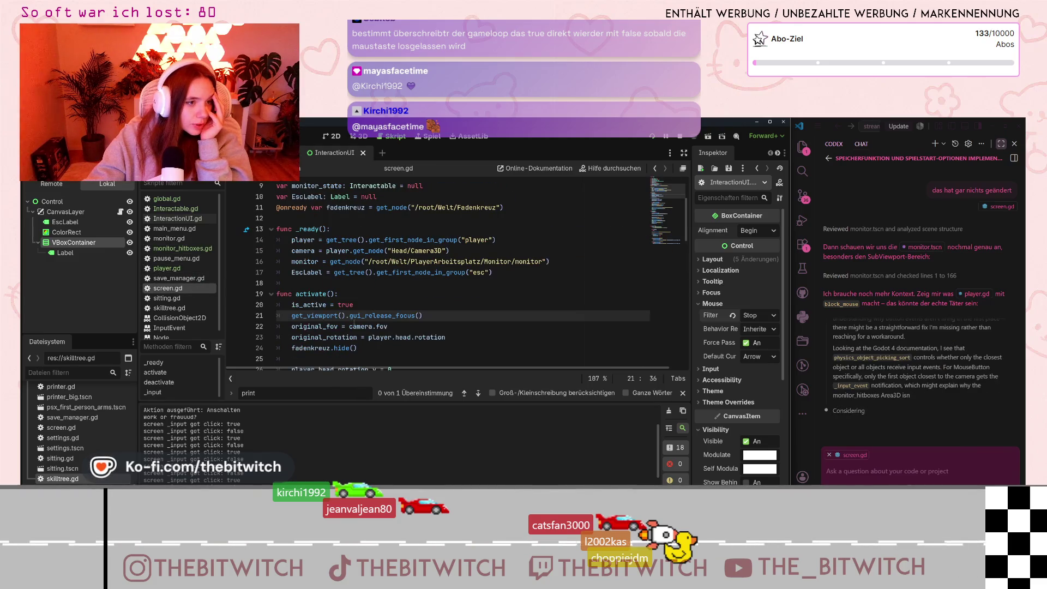
key("Return")
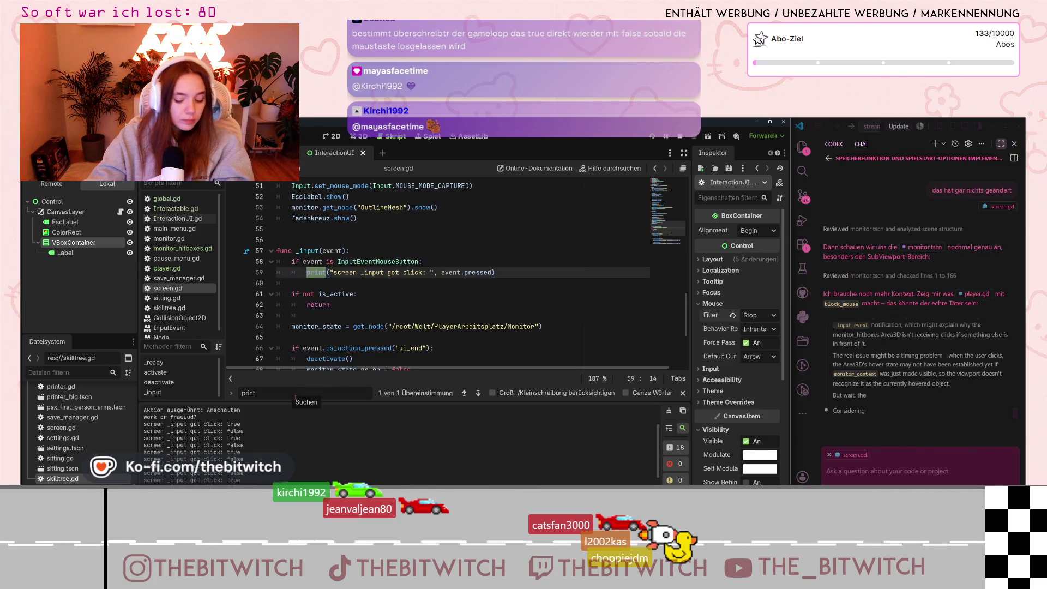
Delete screen.gd's mouse-button check and its 'screen _input got click' print, then run the project with F5.
left_click(359, 281)
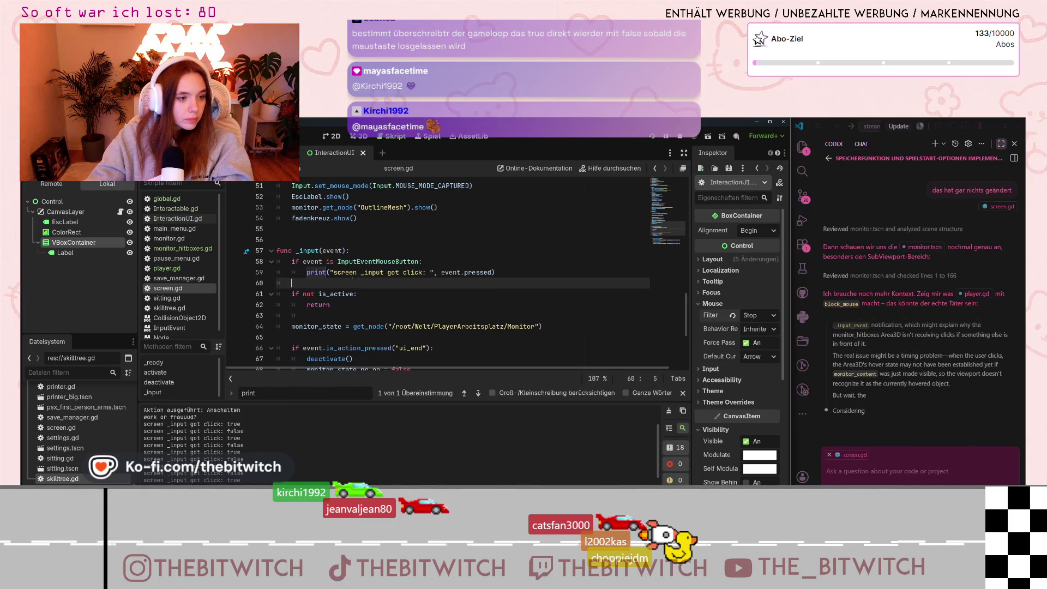
left_click(513, 274)
mouse_move(513, 275)
left_mouse_down()
mouse_move(360, 252)
mouse_move(331, 283)
left_mouse_up()
key("BackSpace")
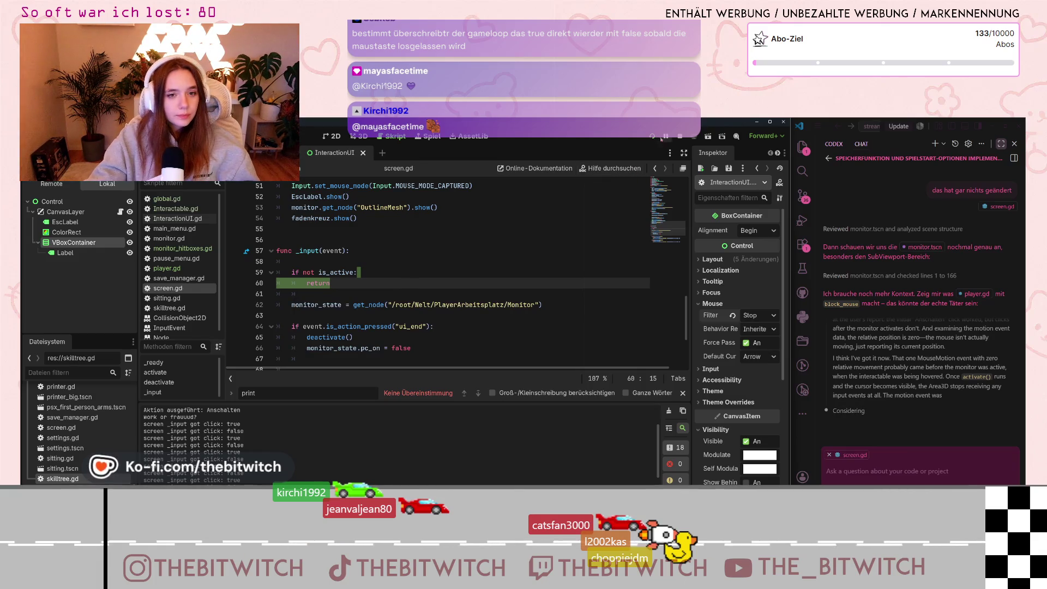
key("F5")
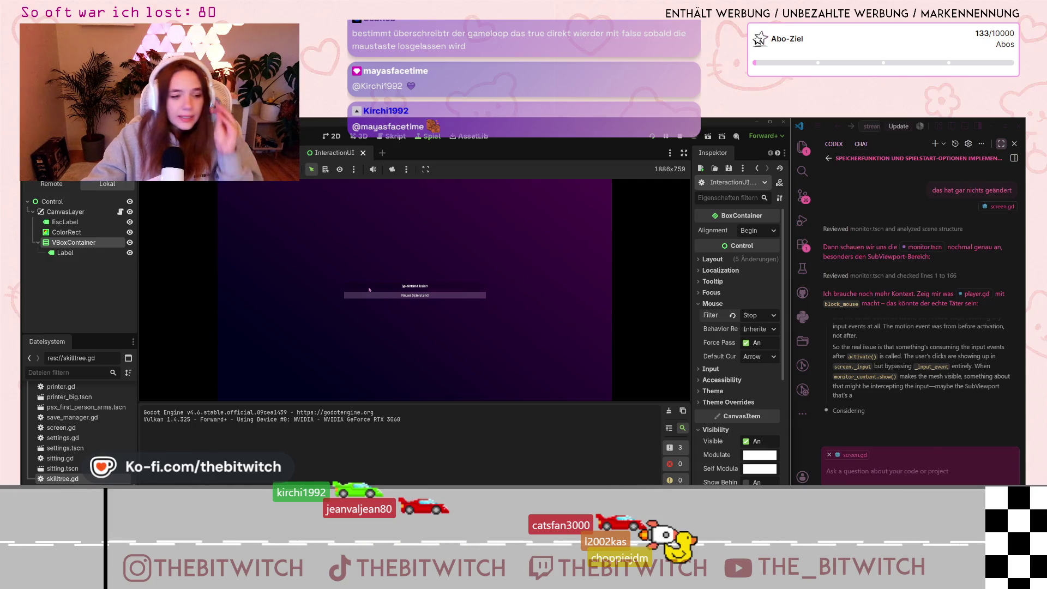
Load the save, sit at the desk, switch the monitor on, and expand InteractionUI's Input properties.
left_click(412, 287)
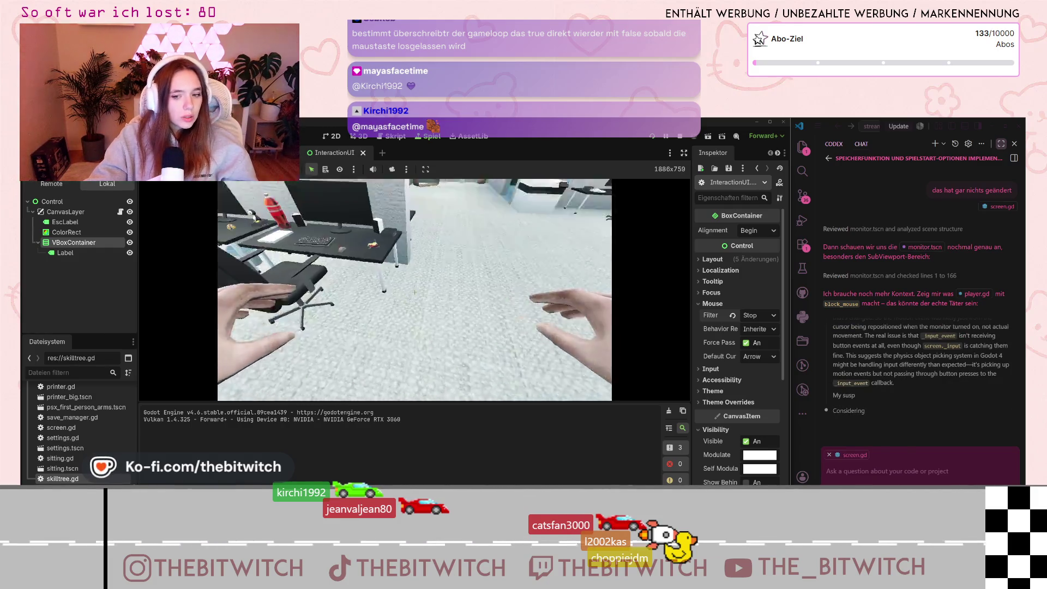
left_click(414, 289)
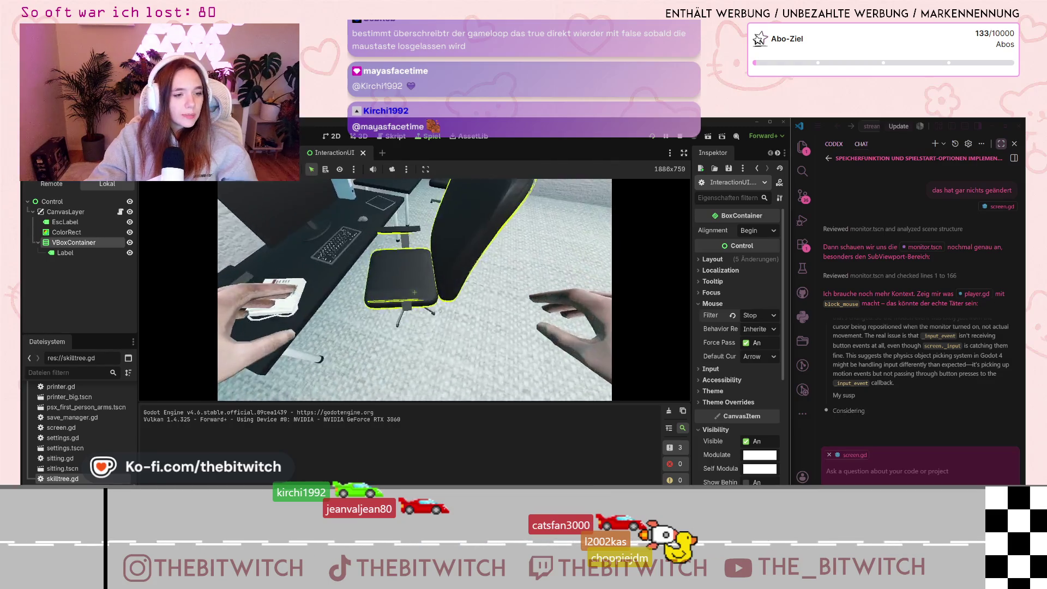
left_click(414, 292)
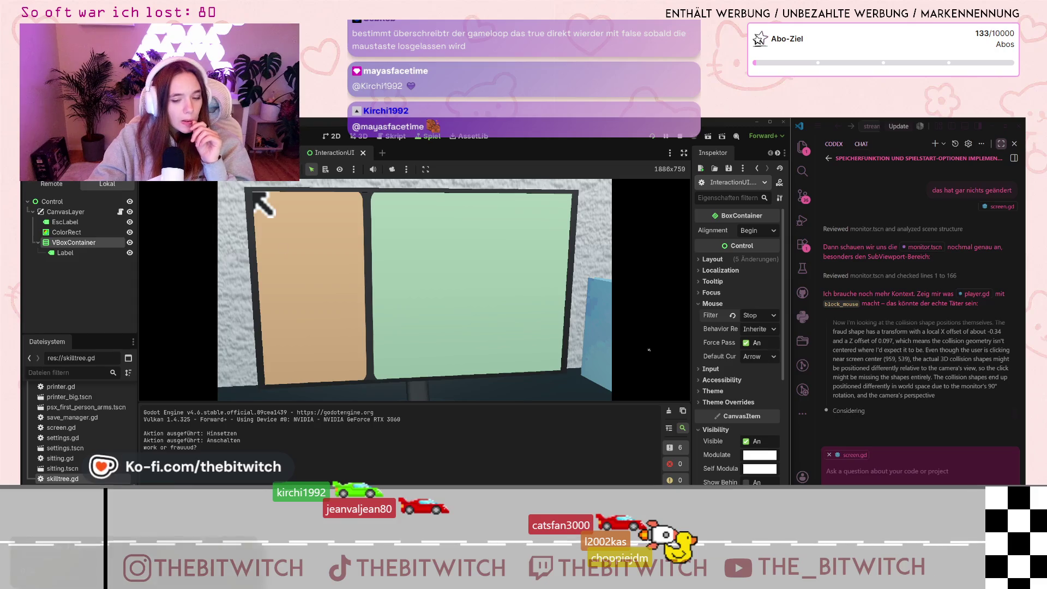
left_click(703, 368)
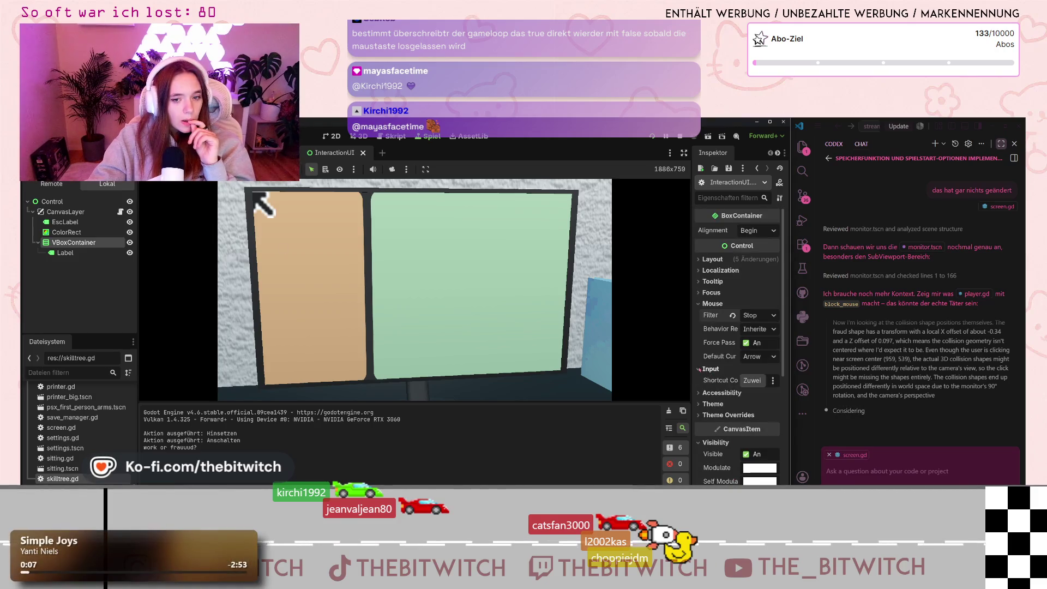
Check the mouse filter settings of the VBoxContainer and ColorRect nodes.
left_click(703, 369)
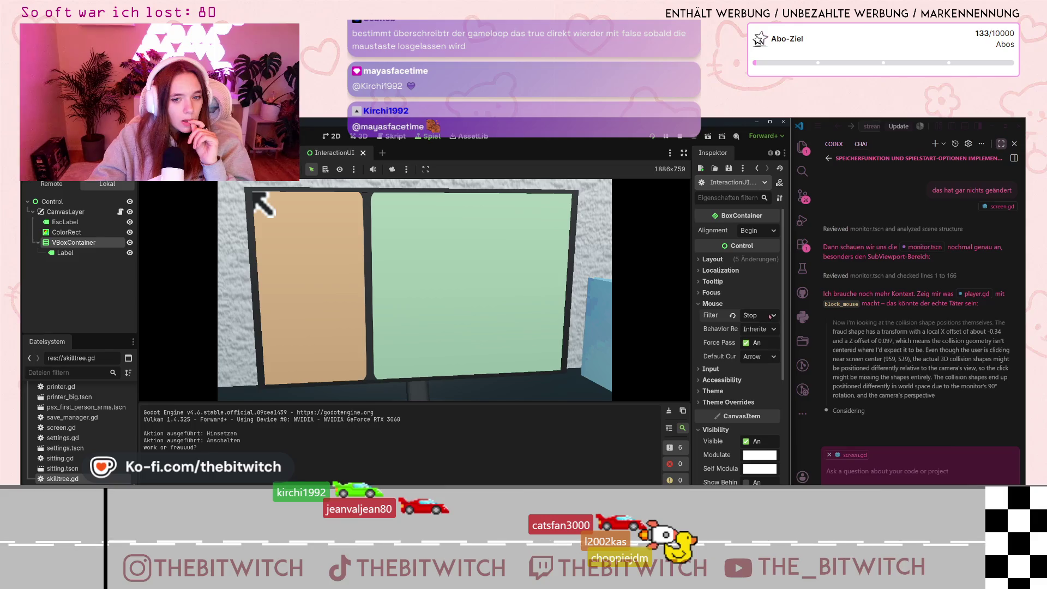
left_click(70, 243)
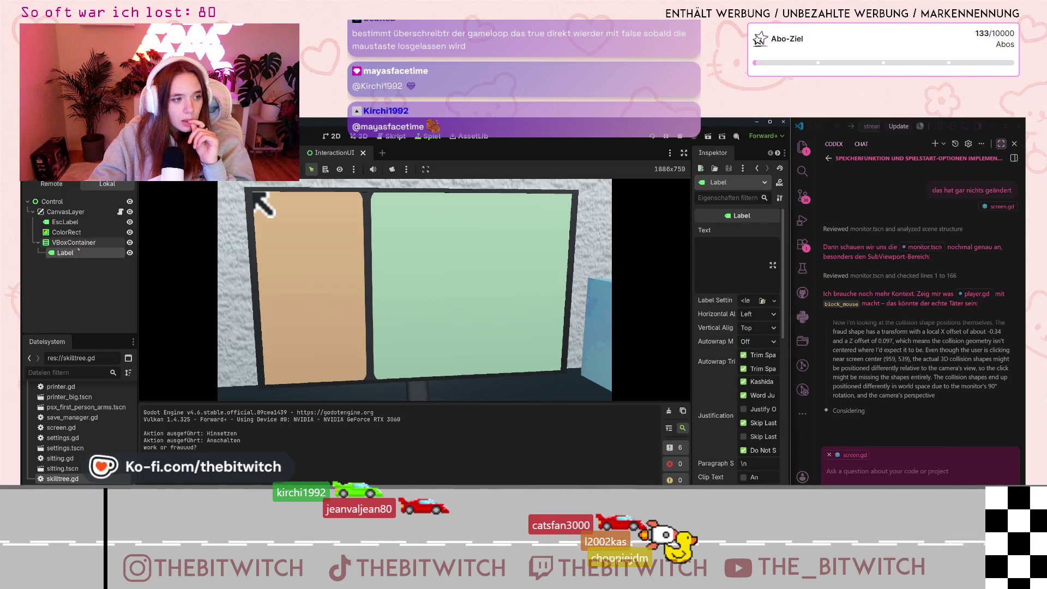
left_click(757, 315)
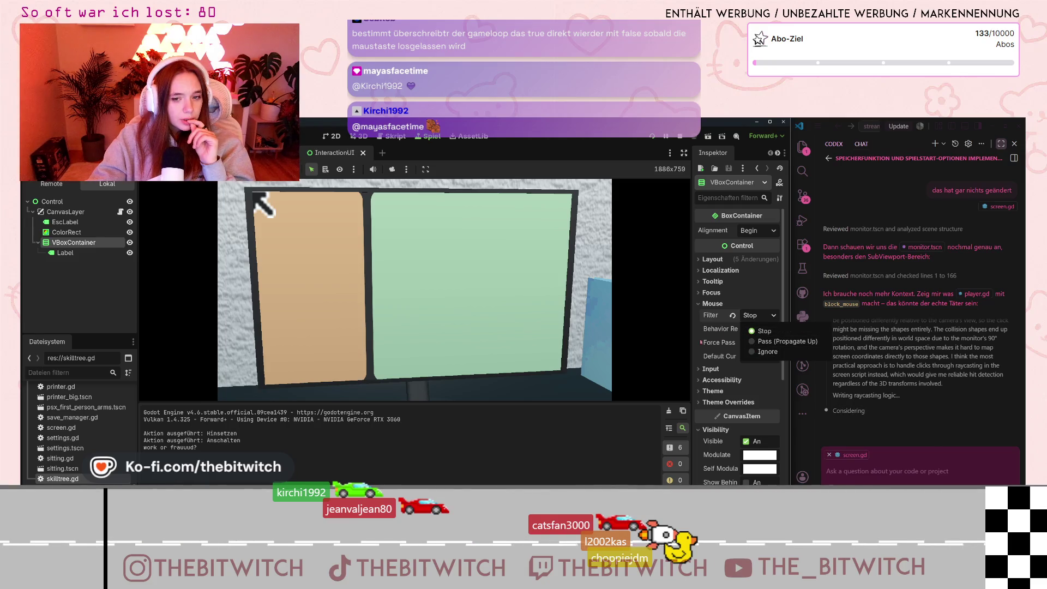
left_click(66, 232)
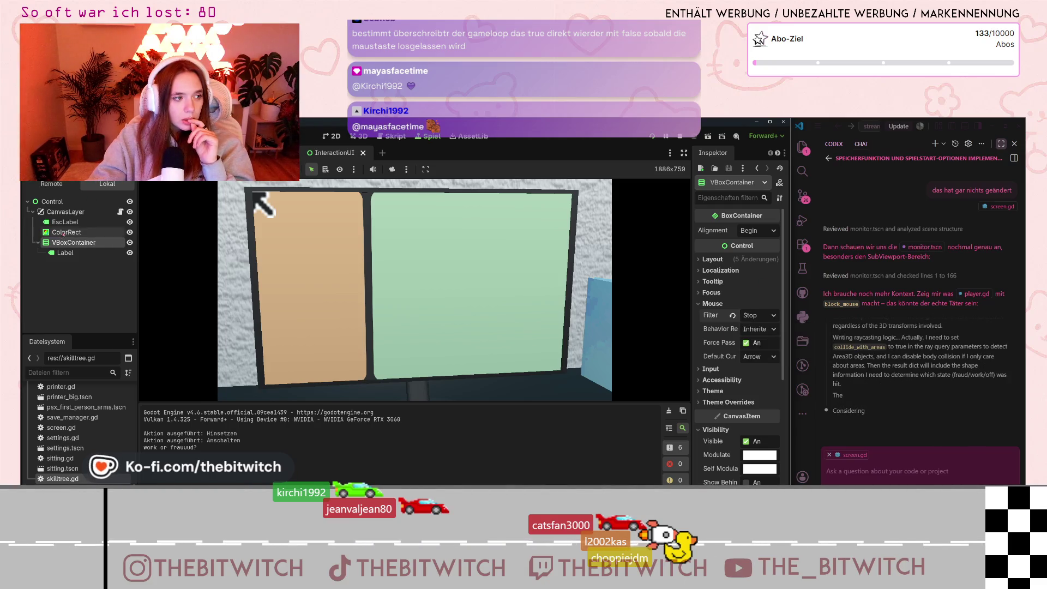
left_click(66, 232)
Change the root Control node's Mouse Filter from Ignore to Stop.
left_click(58, 205)
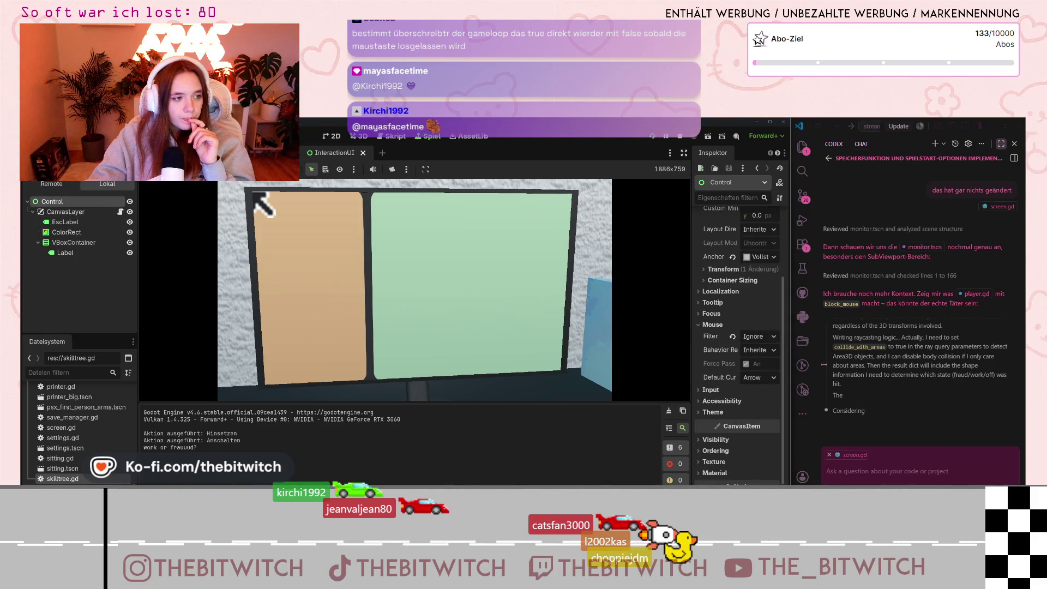
left_click(758, 337)
left_click(760, 352)
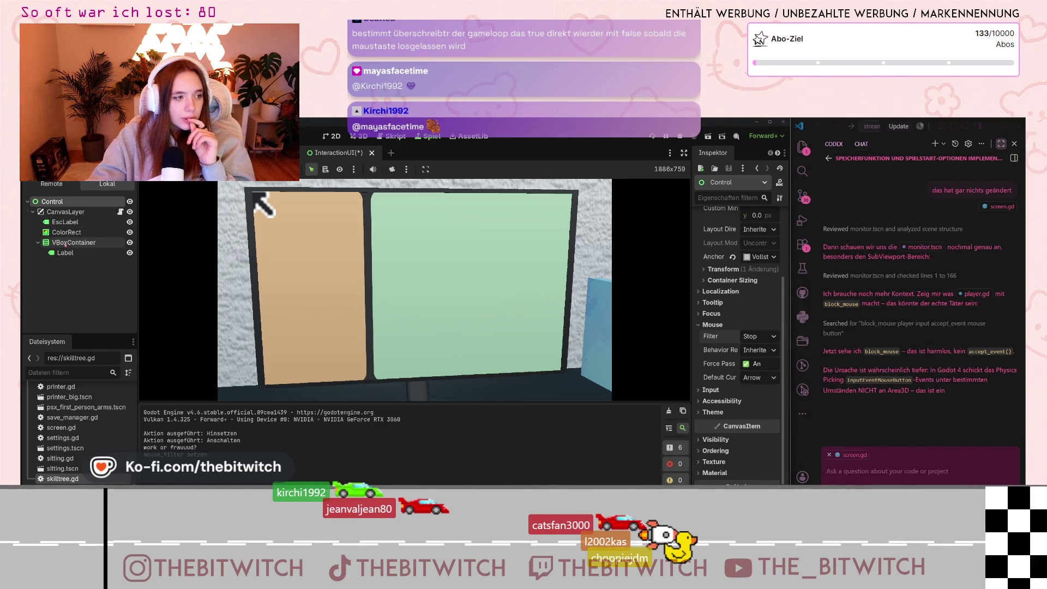
left_click(64, 211)
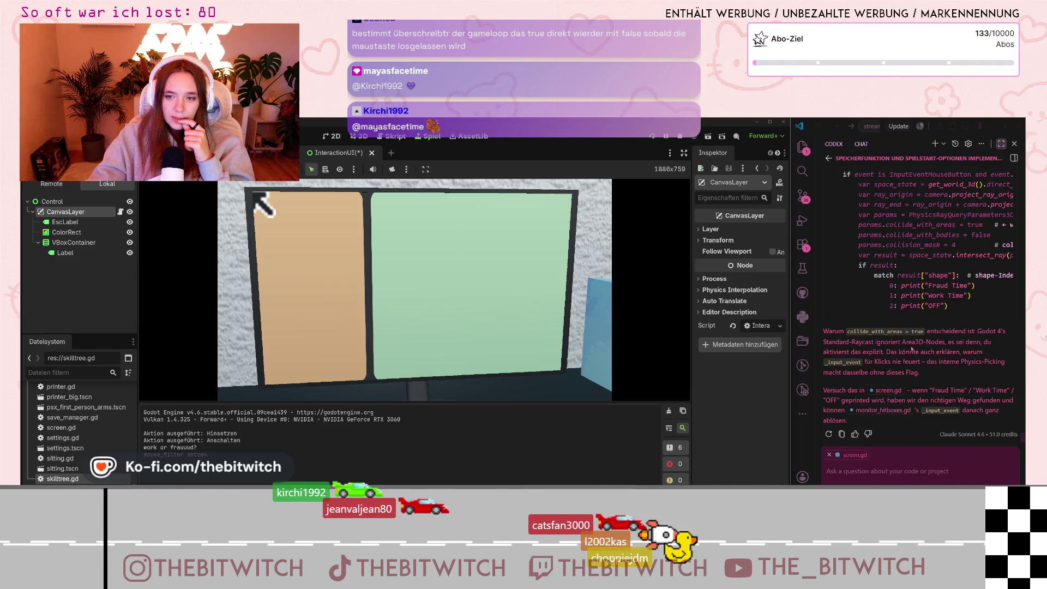
Read the Codex reply, then stop the running scene with F8 to return to screen.gd.
scroll(912, 349, "up", 1)
scroll(912, 348, "up", 7)
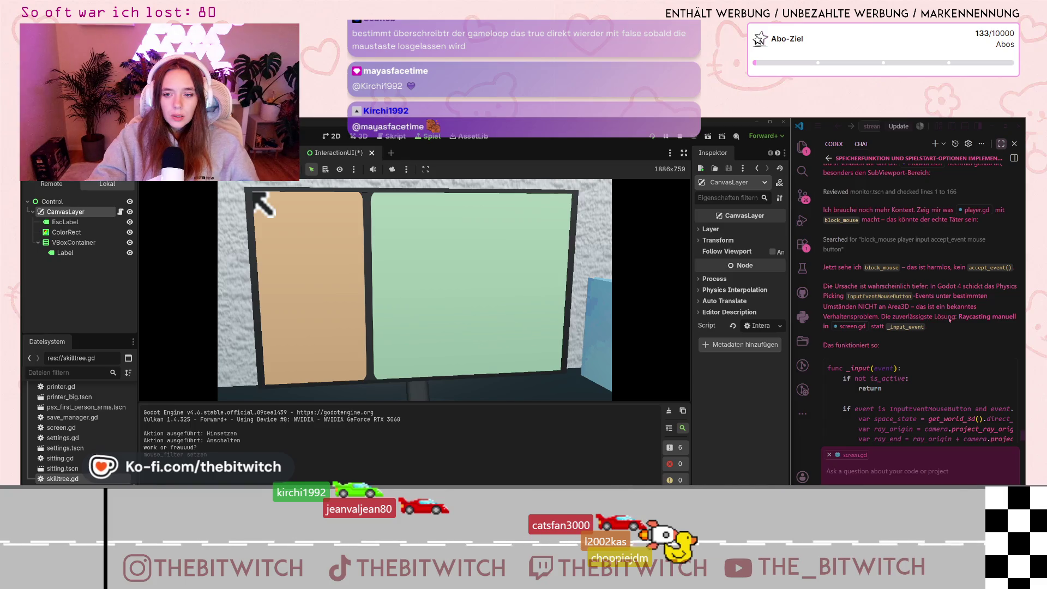
scroll(942, 317, "down", 3)
scroll(949, 321, "down", 5)
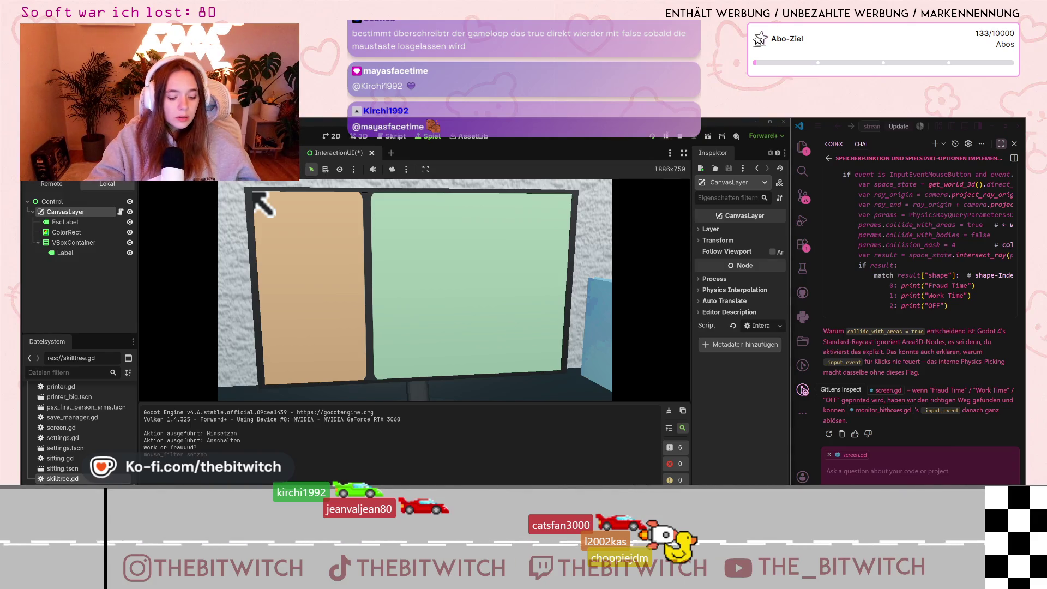
key("F8")
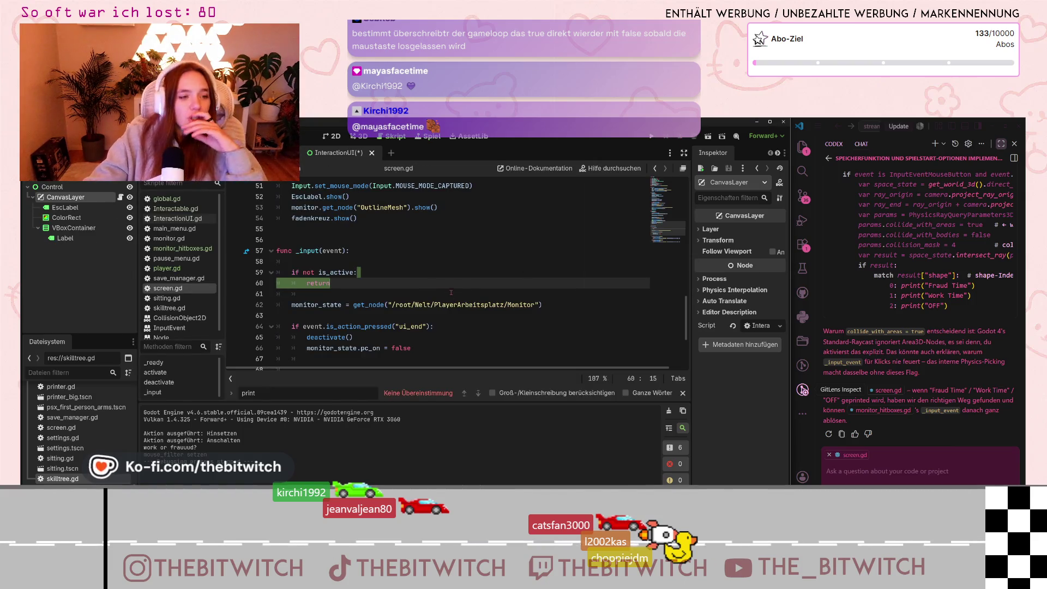
left_click(436, 295)
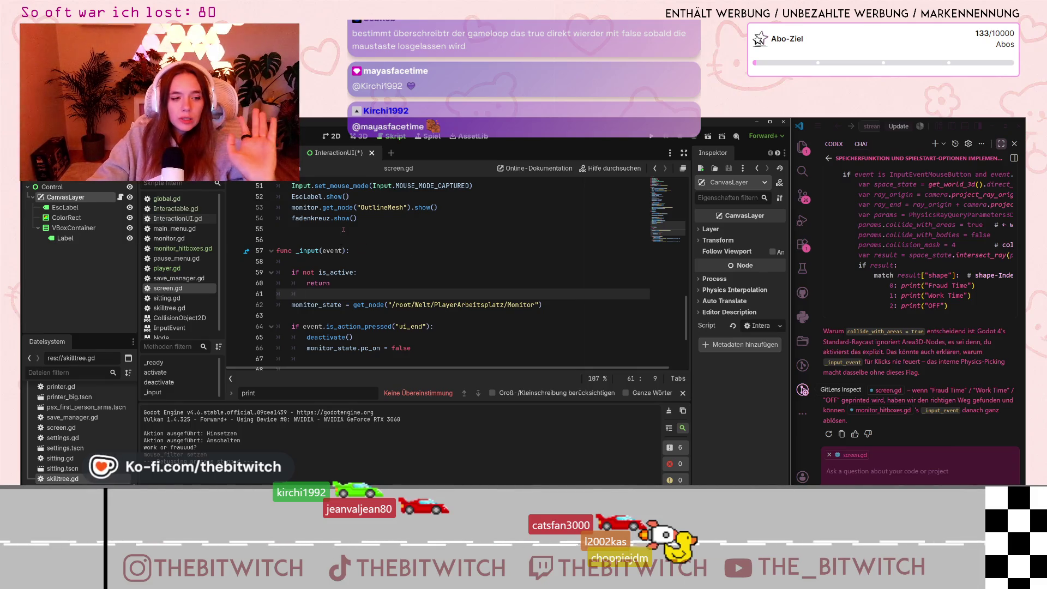
scroll(413, 238, "up", 9)
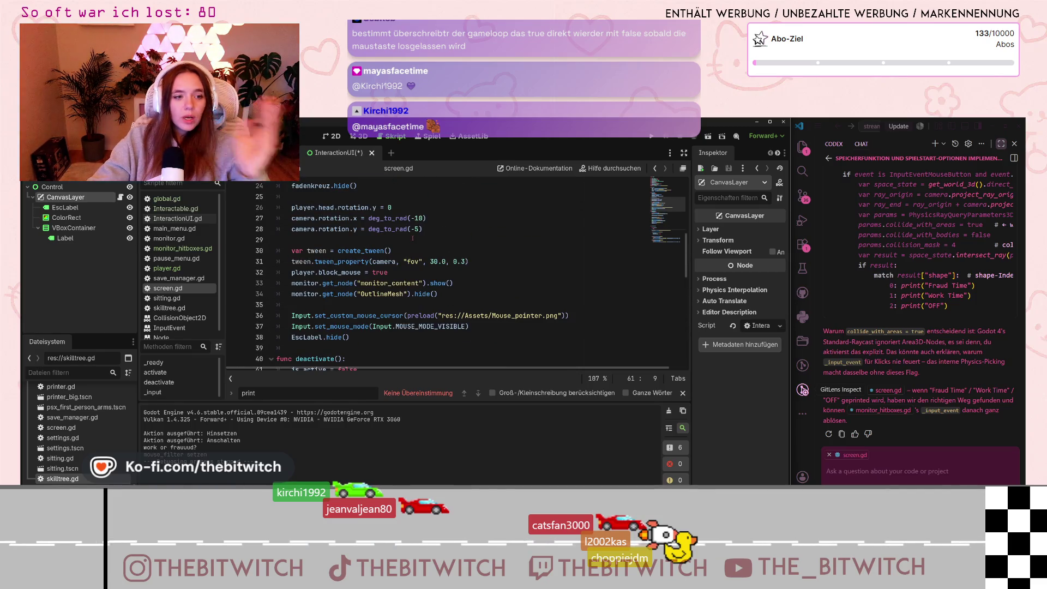
scroll(412, 235, "up", 5)
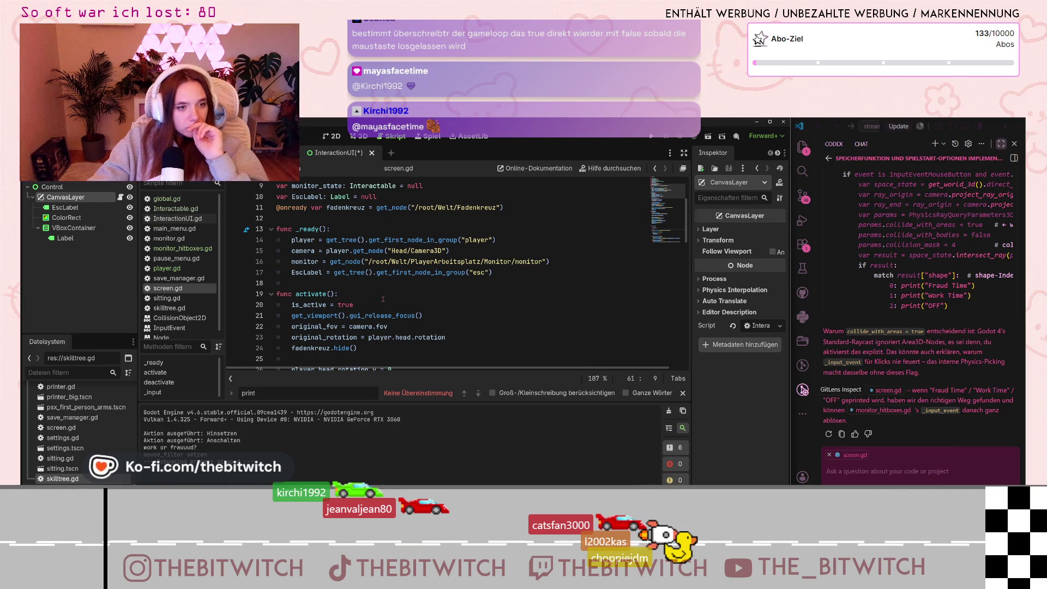
scroll(380, 301, "down", 1)
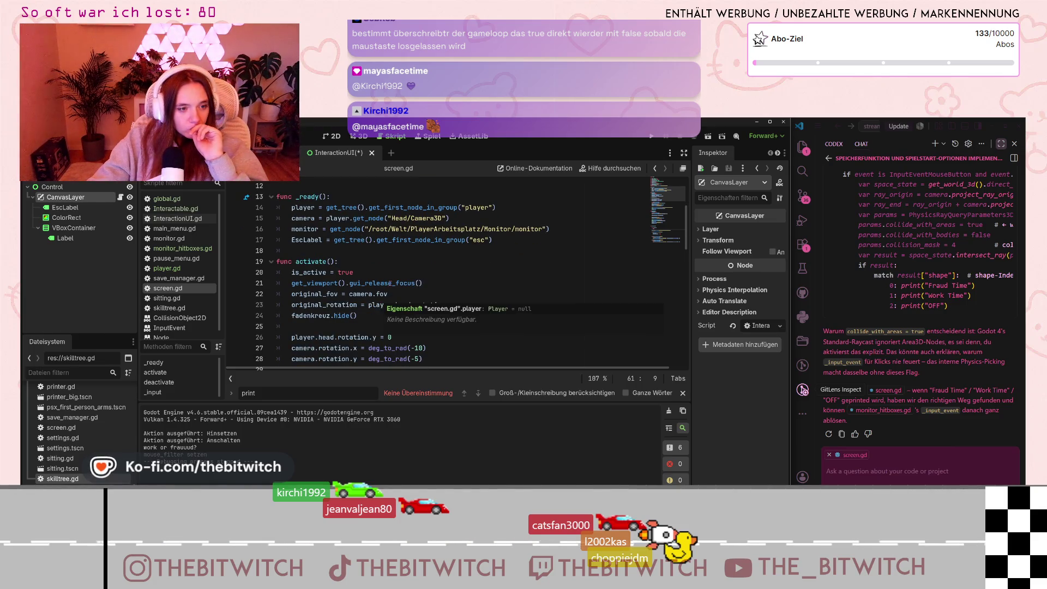
left_click(390, 283)
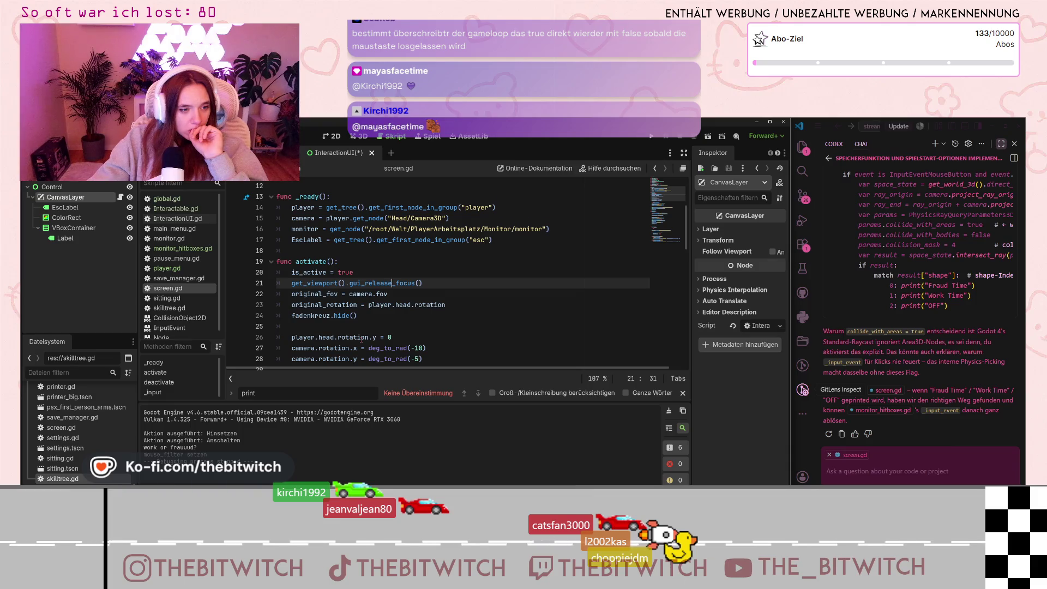
scroll(361, 339, "down", 1)
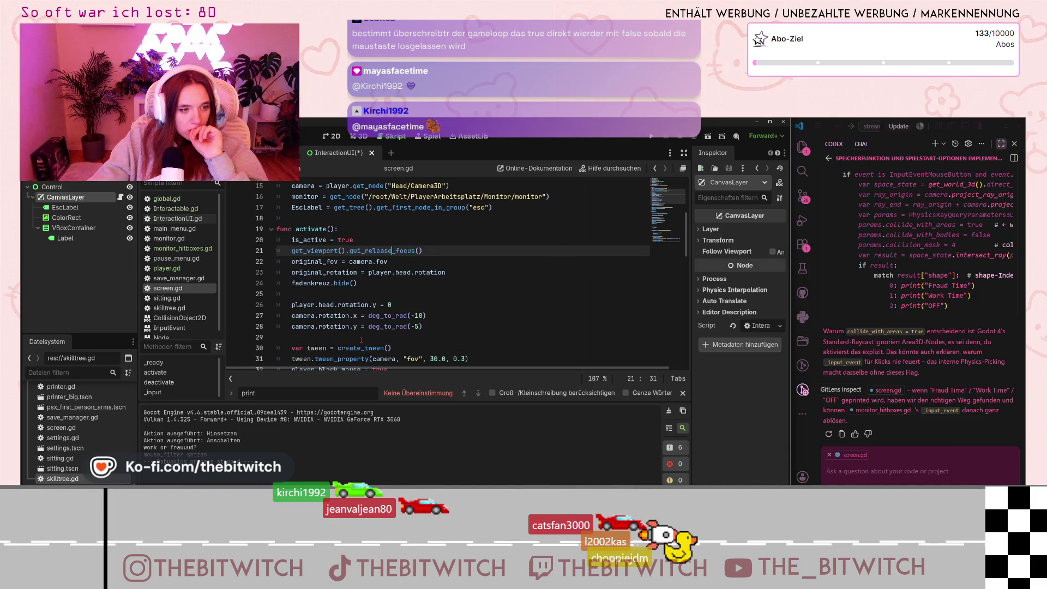
scroll(361, 340, "down", 1)
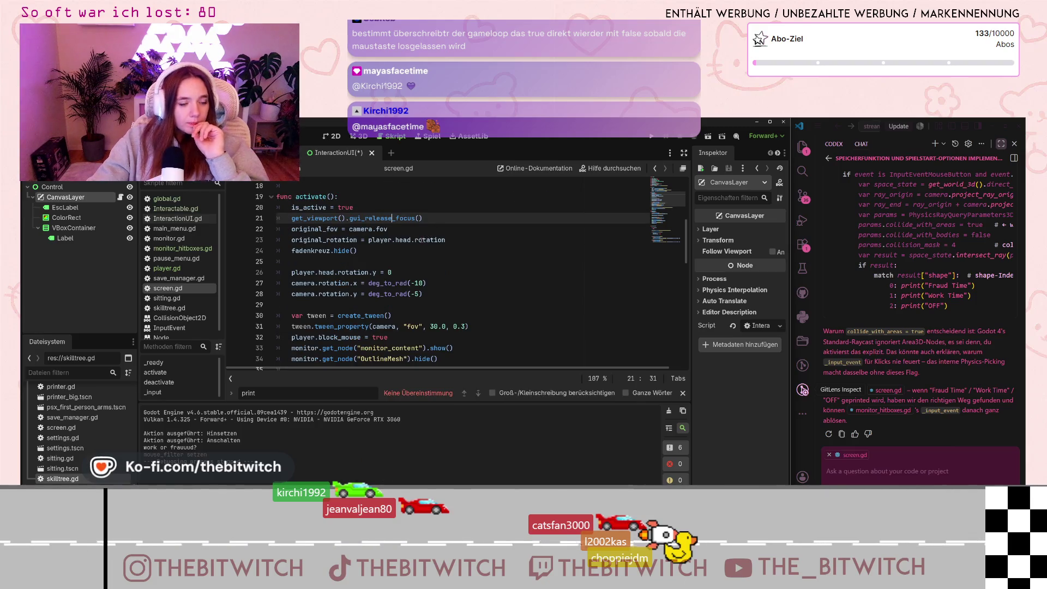
scroll(419, 241, "down", 2)
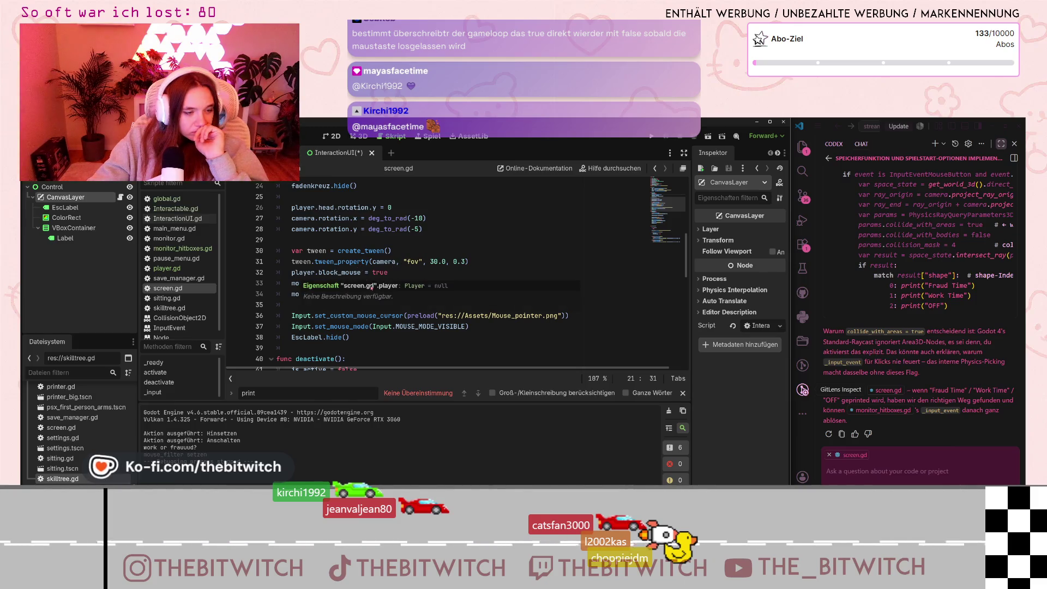
scroll(415, 309, "down", 2)
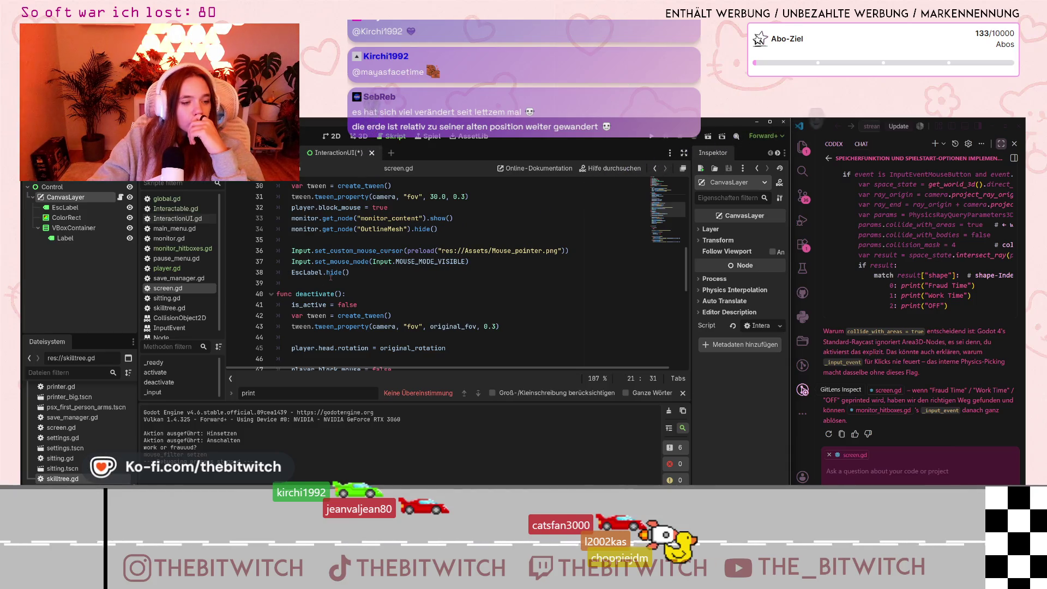
scroll(331, 277, "down", 3)
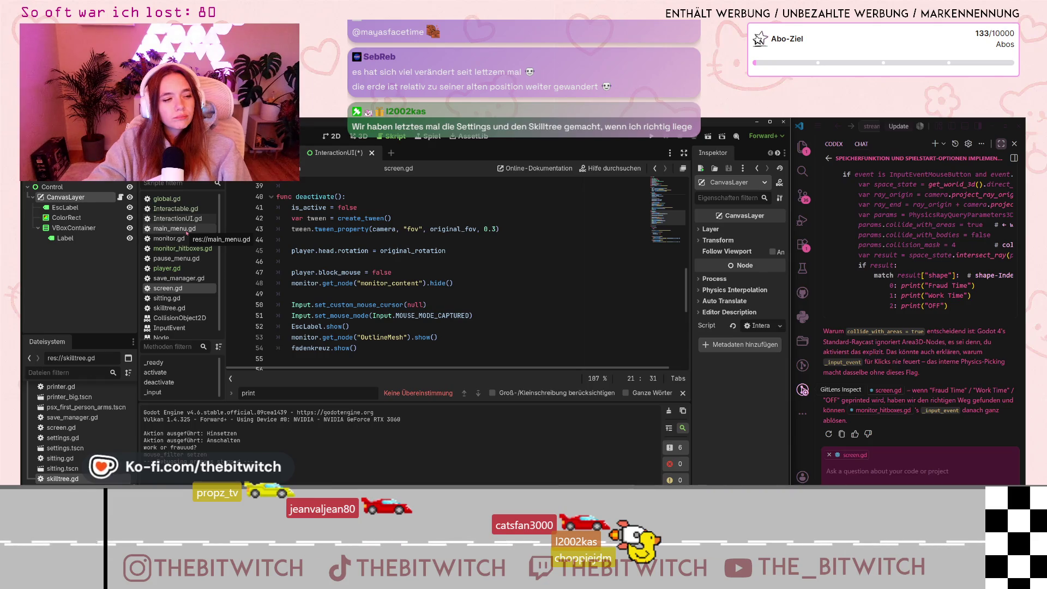
Comment out lines 4–5 of settings.gd, save, and close that script.
double_click(79, 438)
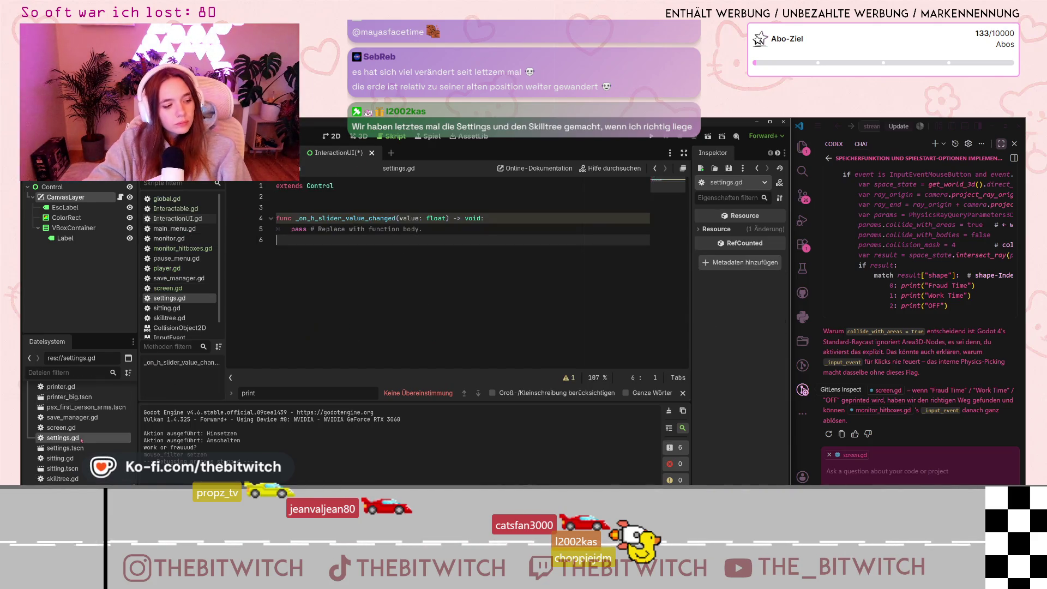
left_click_drag(417, 229, 277, 218)
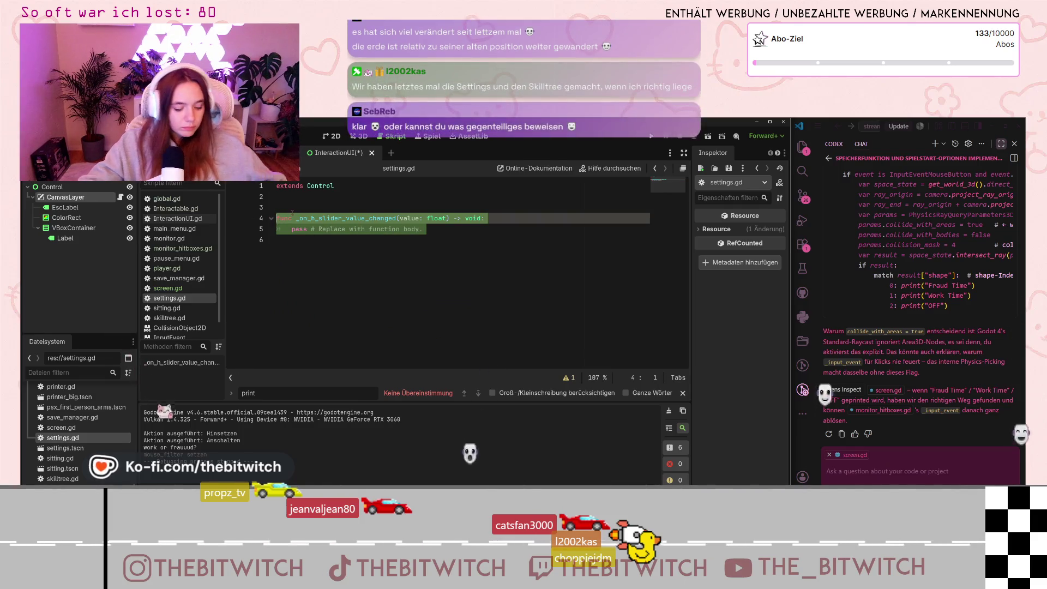
key("ctrl+k")
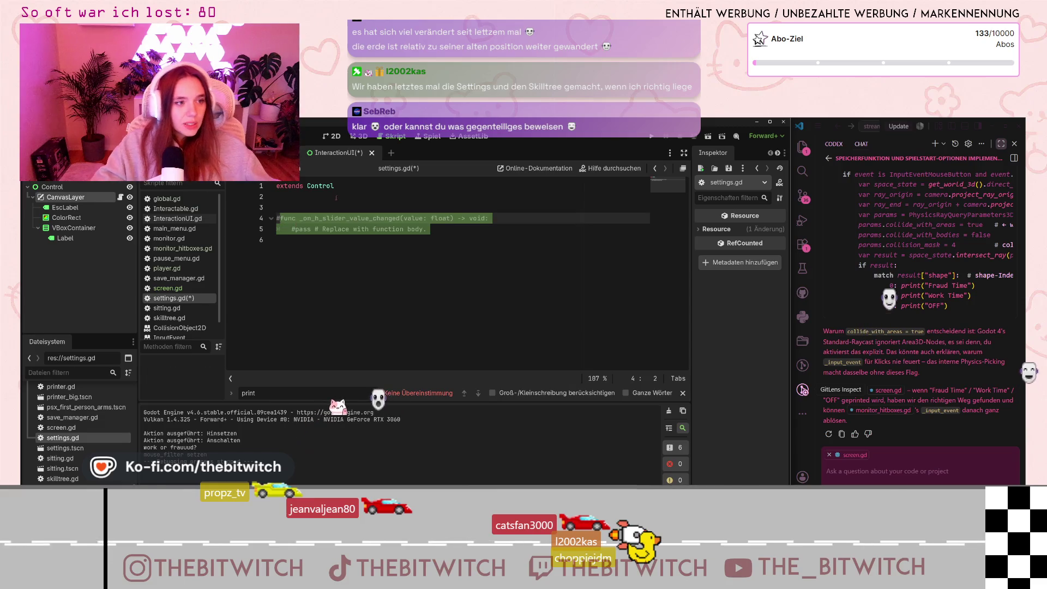
left_click(350, 281)
key("ctrl+s")
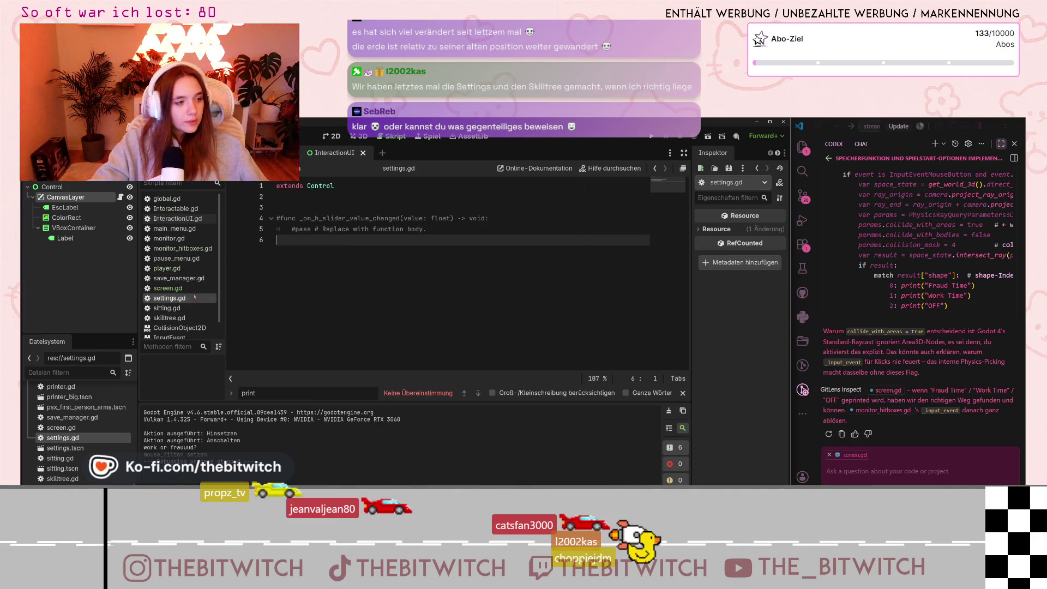
right_click(180, 300)
left_click(235, 331)
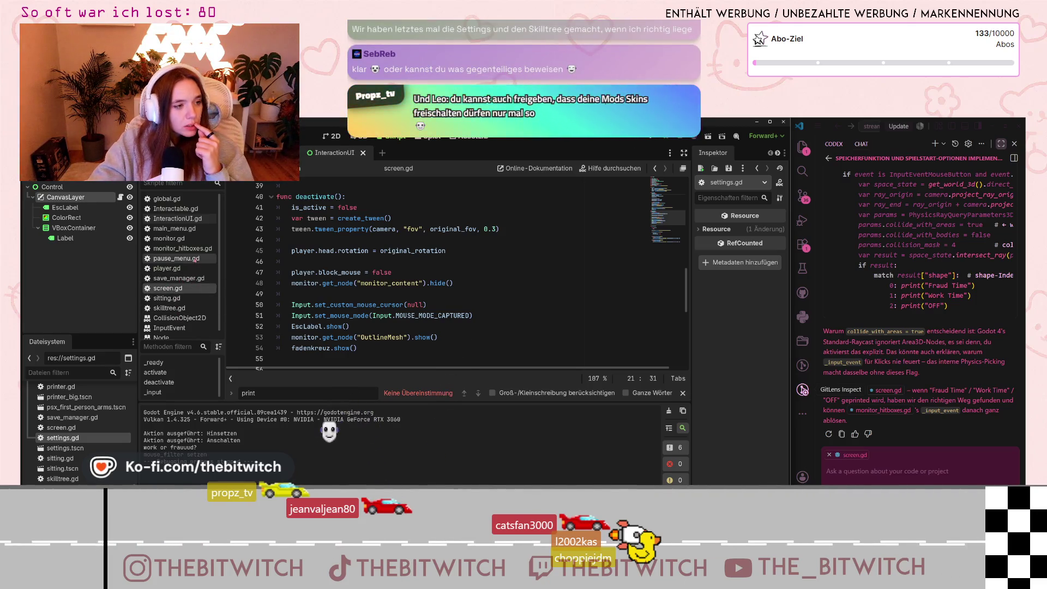
Insert a blank line above the commented settings-icon code in pause_menu.gd.
left_click(195, 259)
scroll(362, 268, "down", 5)
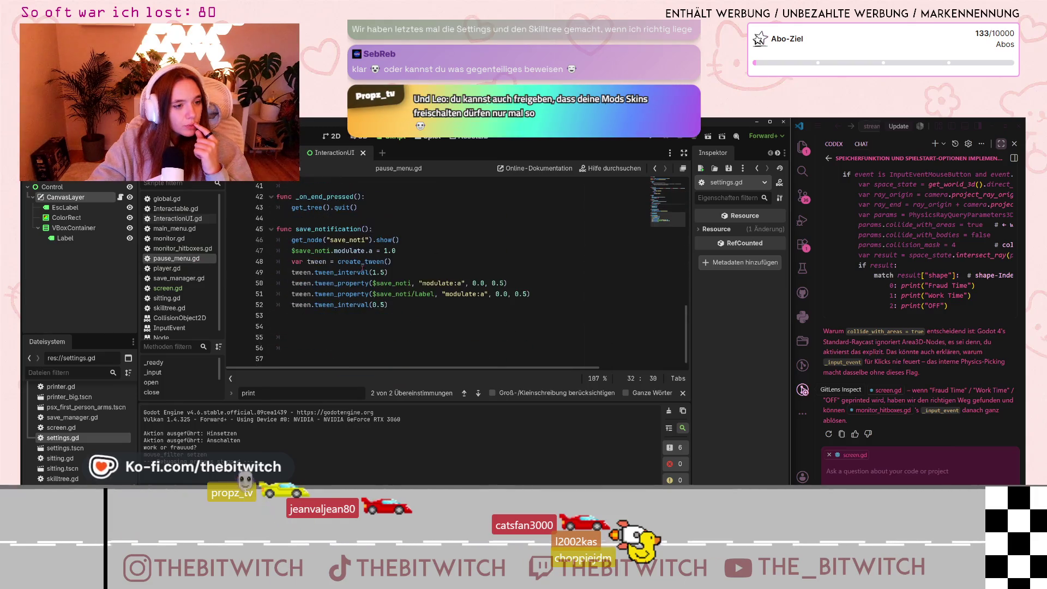
scroll(362, 268, "up", 5)
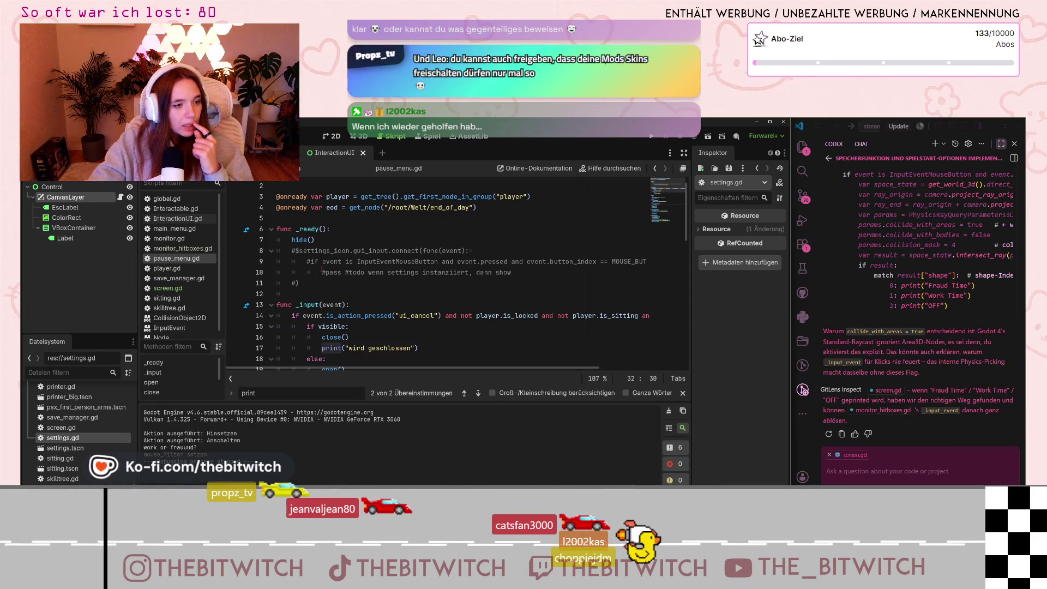
left_click(291, 251)
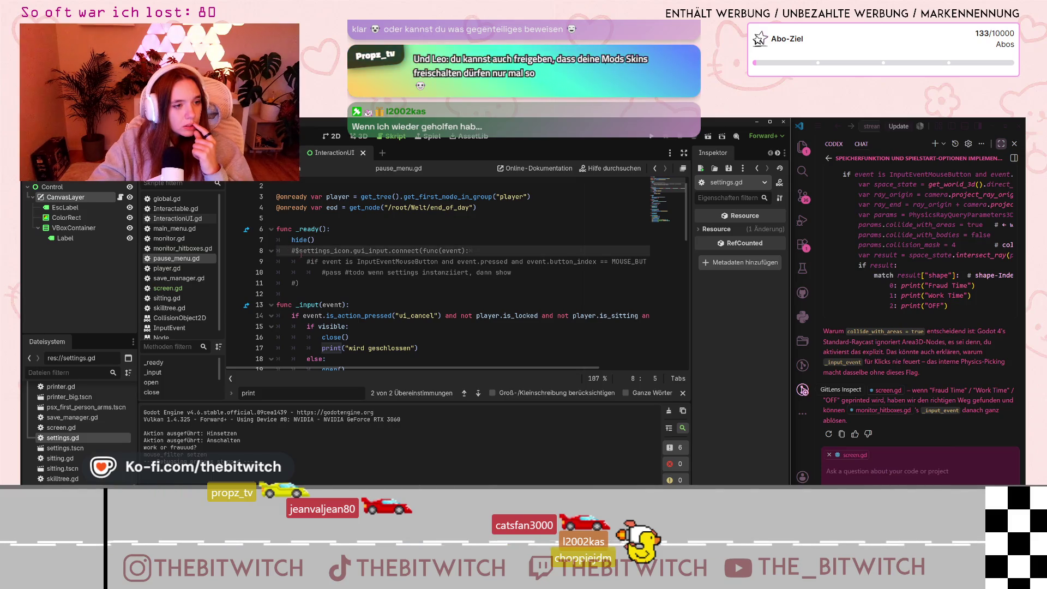
key("Return")
Scroll through pause_menu.gd, then bring up main_menu.gd to read its handlers.
scroll(477, 319, "down", 2)
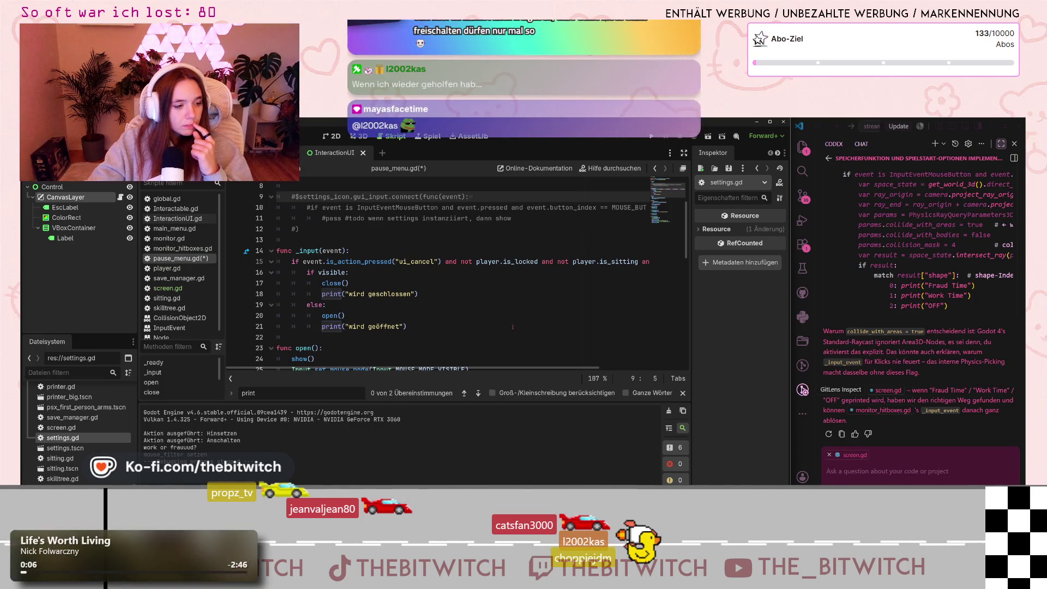
scroll(332, 315, "down", 8)
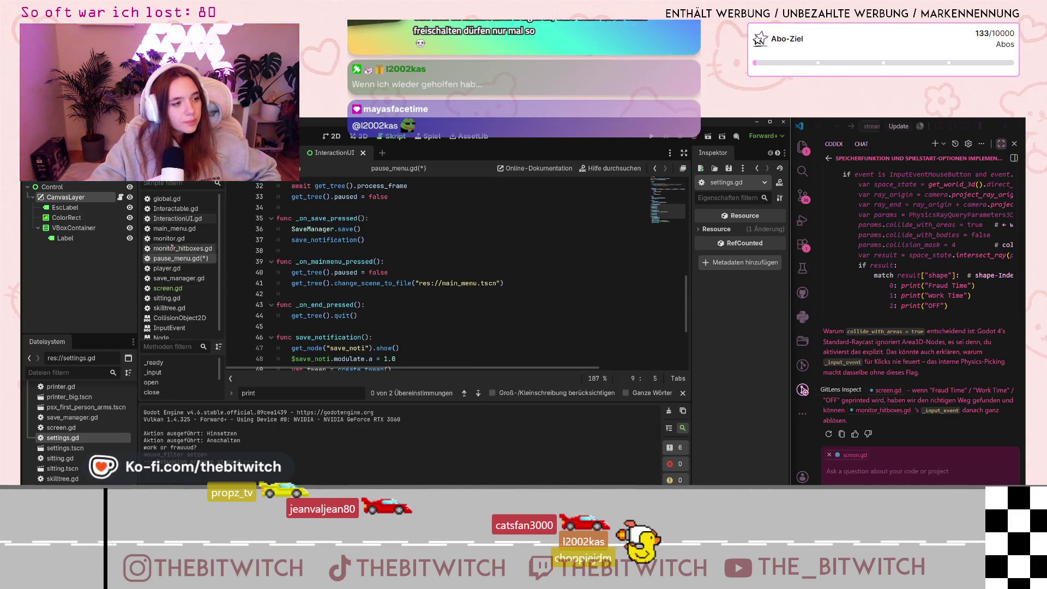
left_click(178, 228)
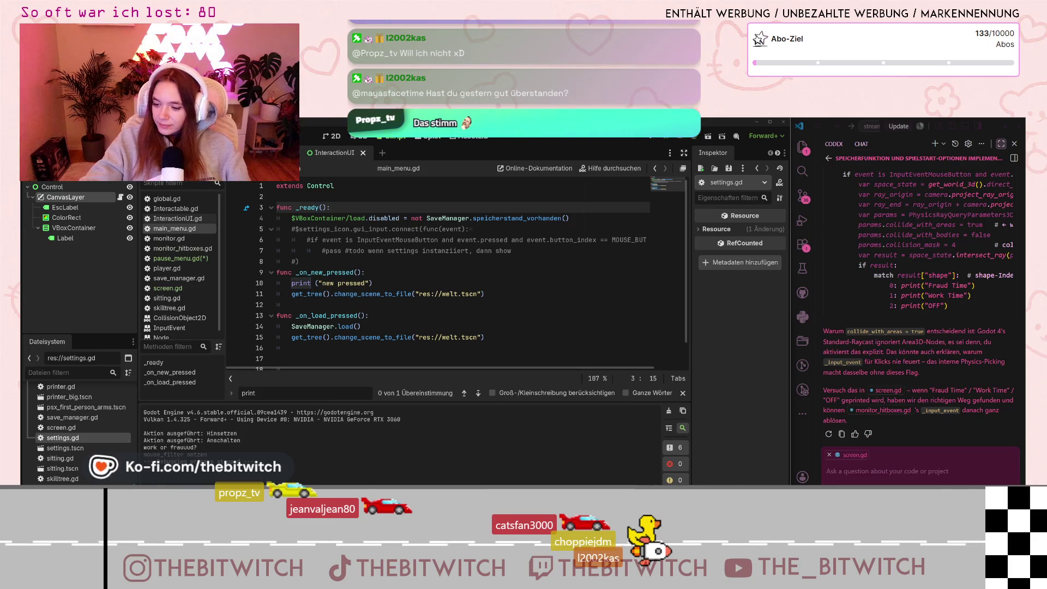
scroll(536, 292, "down", 1)
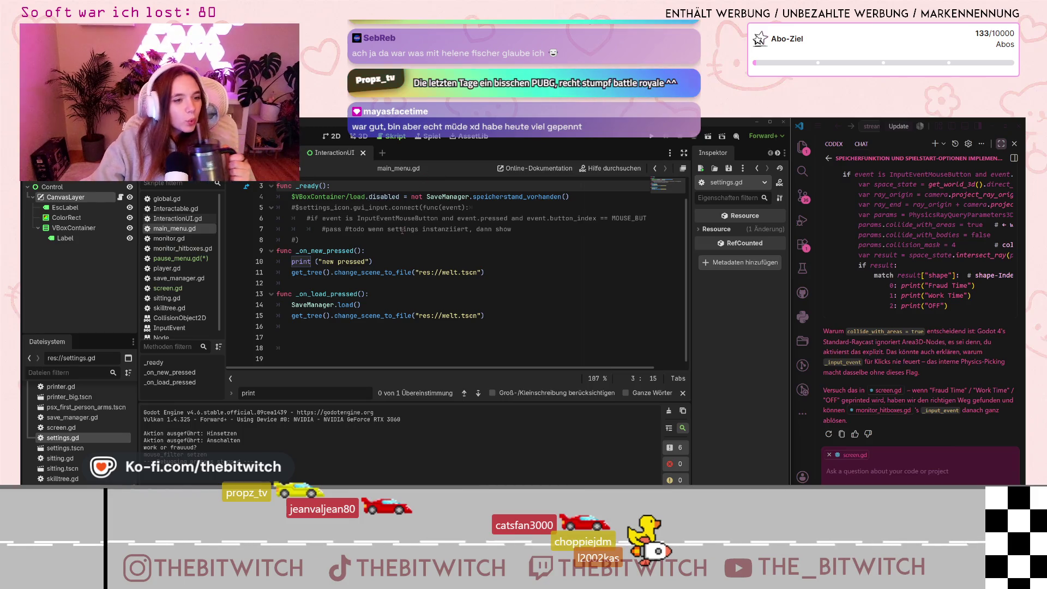
Review main_menu.gd's _ready and new/load game handlers, then switch to skilltree.gd.
scroll(411, 236, "up", 1)
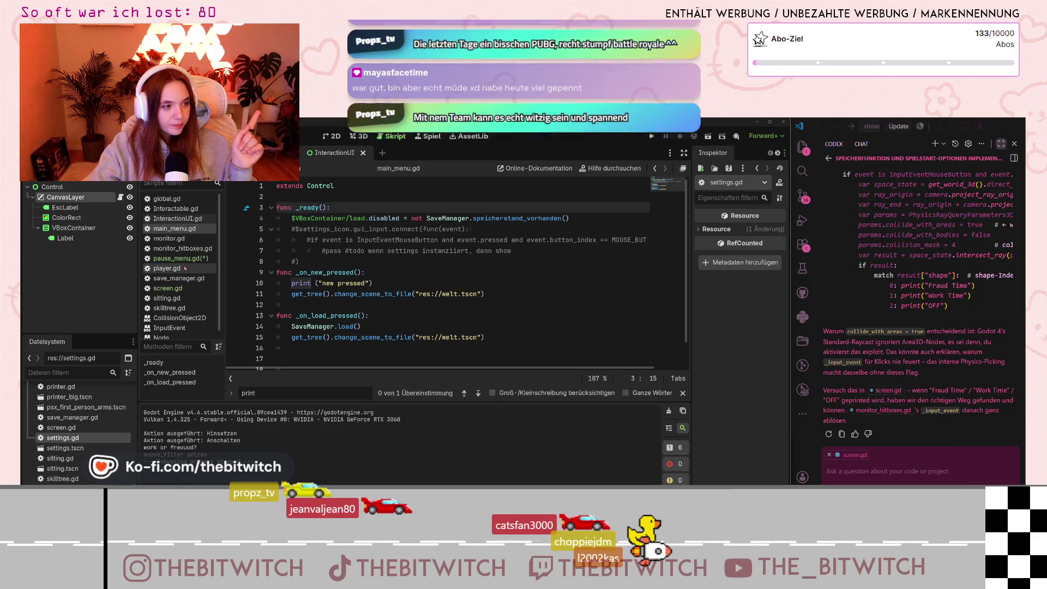
scroll(174, 231, "down", 1)
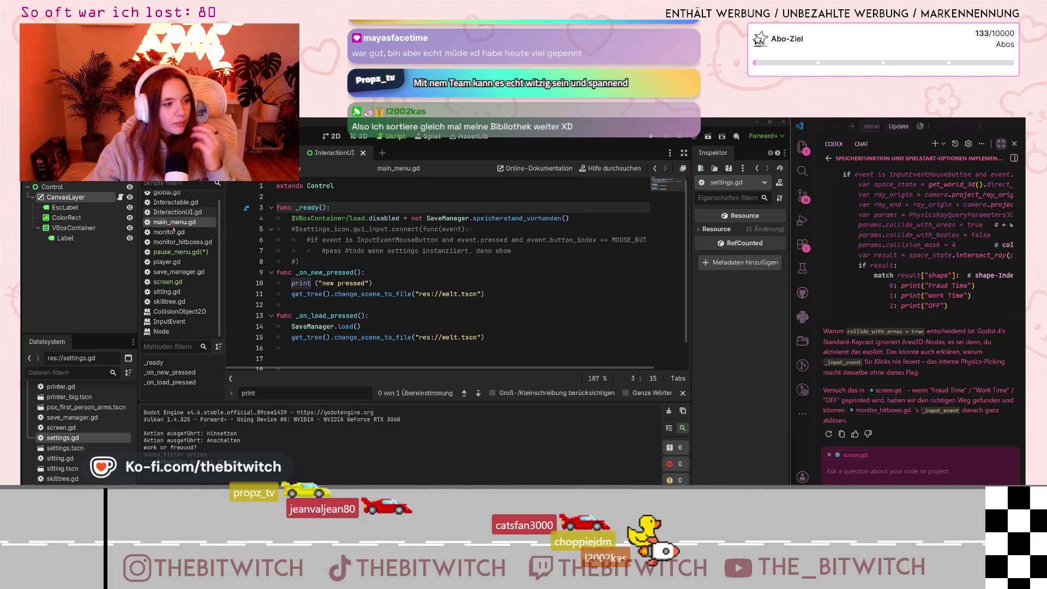
left_click(180, 302)
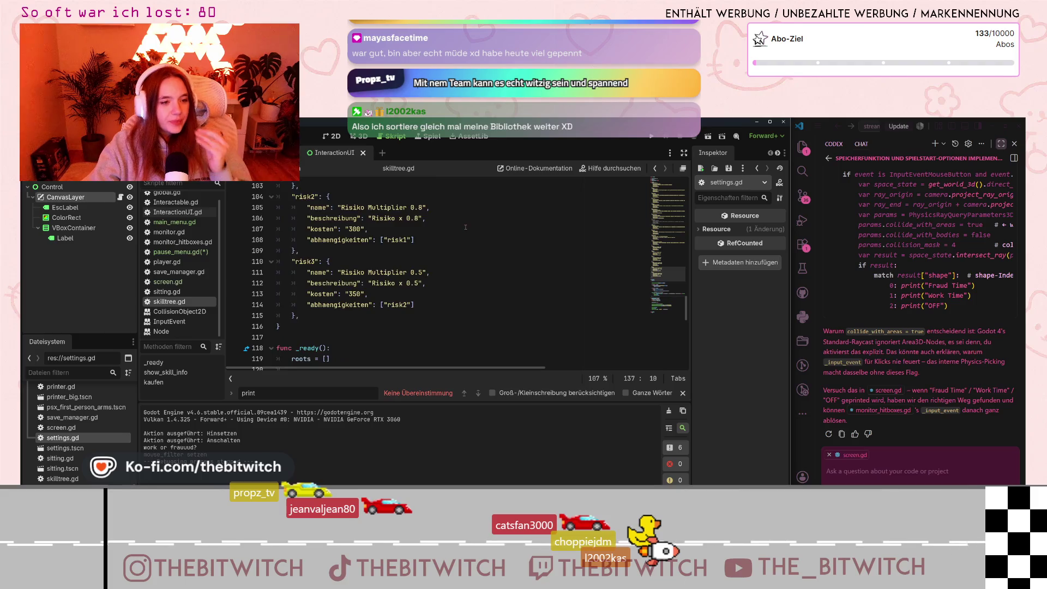
Delete the empty line 121 in skilltree.gd's _ready() function.
scroll(403, 254, "down", 6)
left_click(344, 257)
left_click(320, 249)
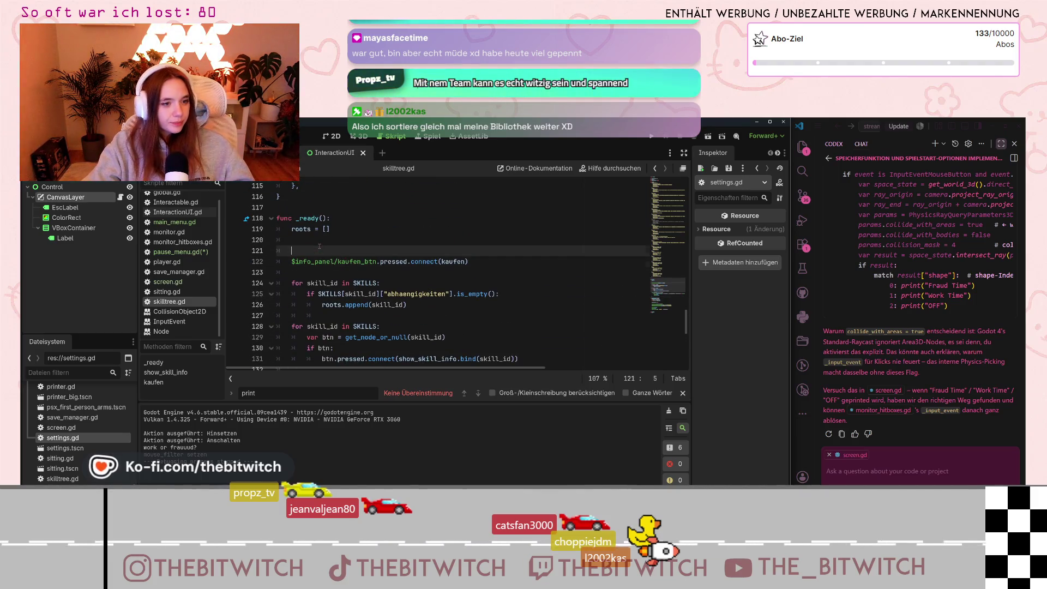
key("BackSpace")
key("BackSpace")
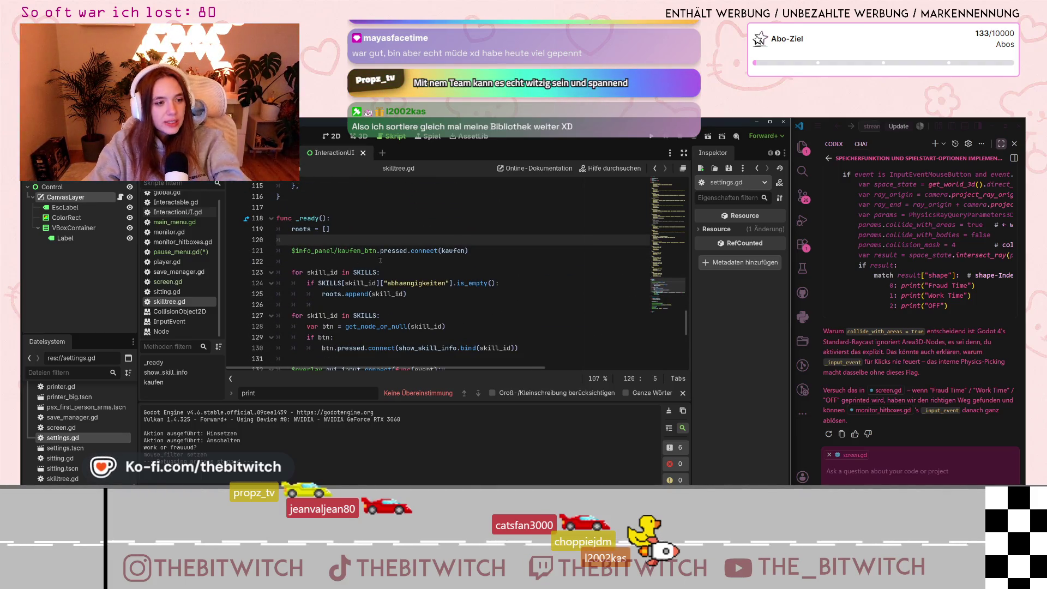
Ask the assistant whether anything in the skill tree could be problematic.
scroll(405, 251, "down", 6)
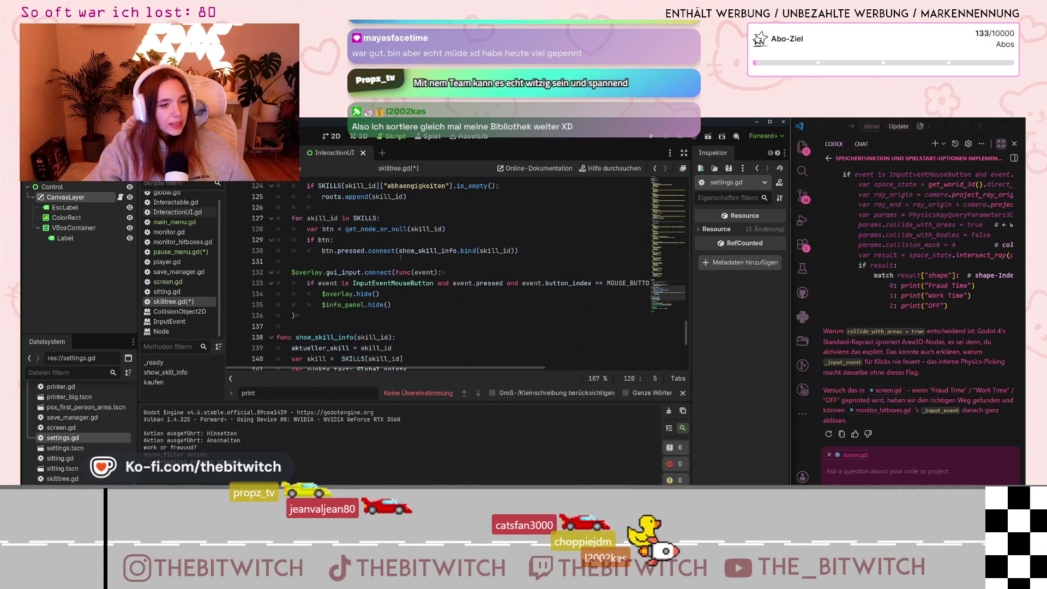
type("überprüf")
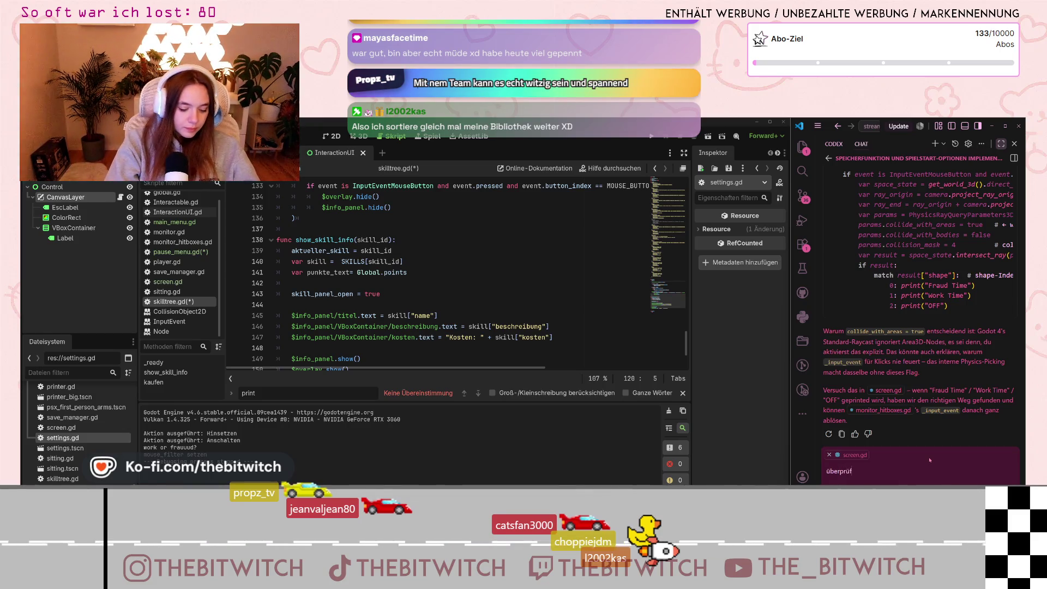
type("e lieber mal, o")
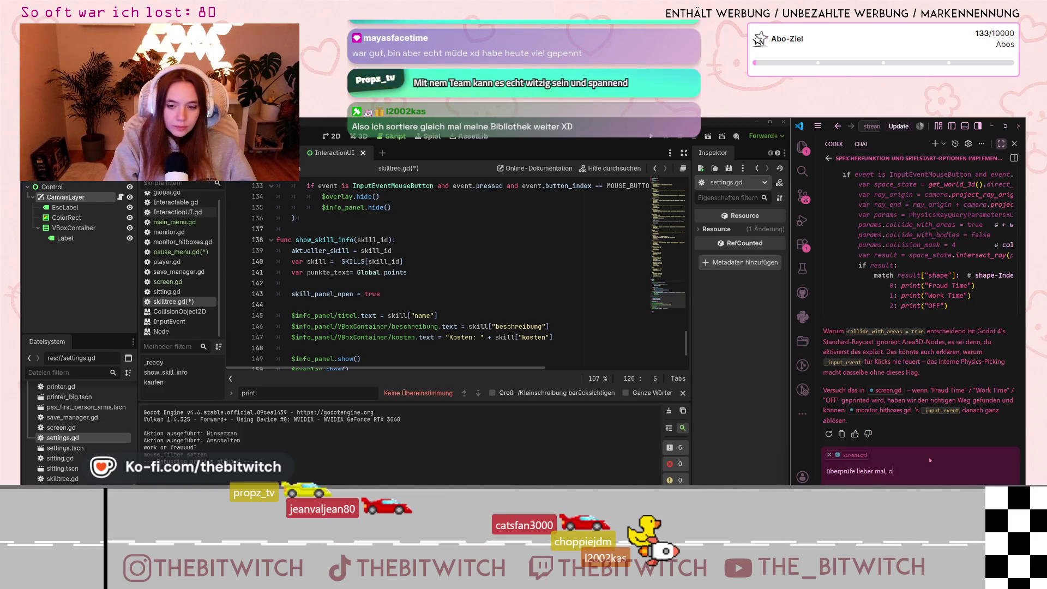
type("b irgendwas i")
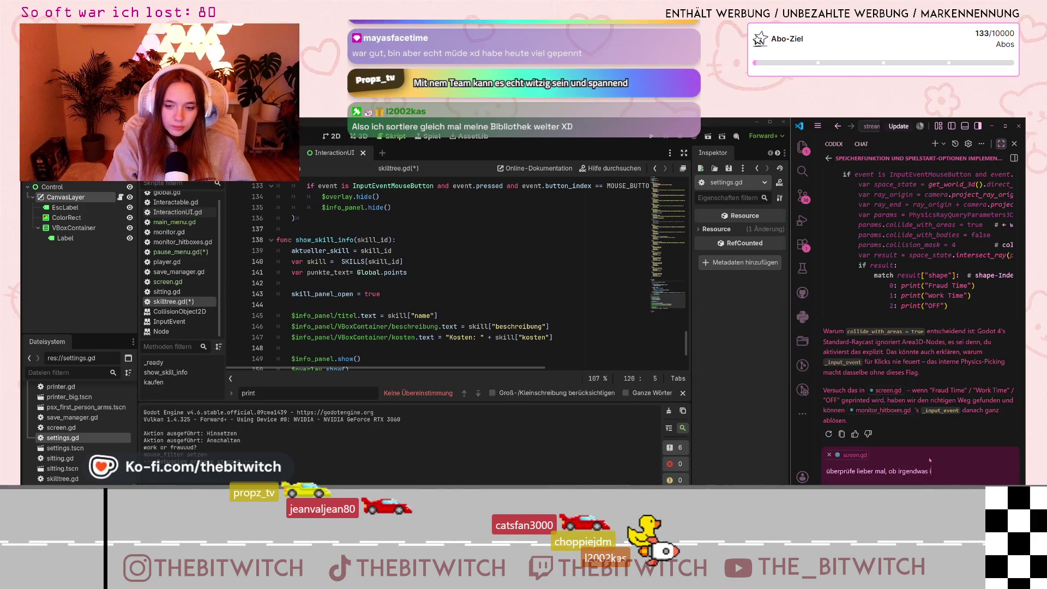
type("m skilltree")
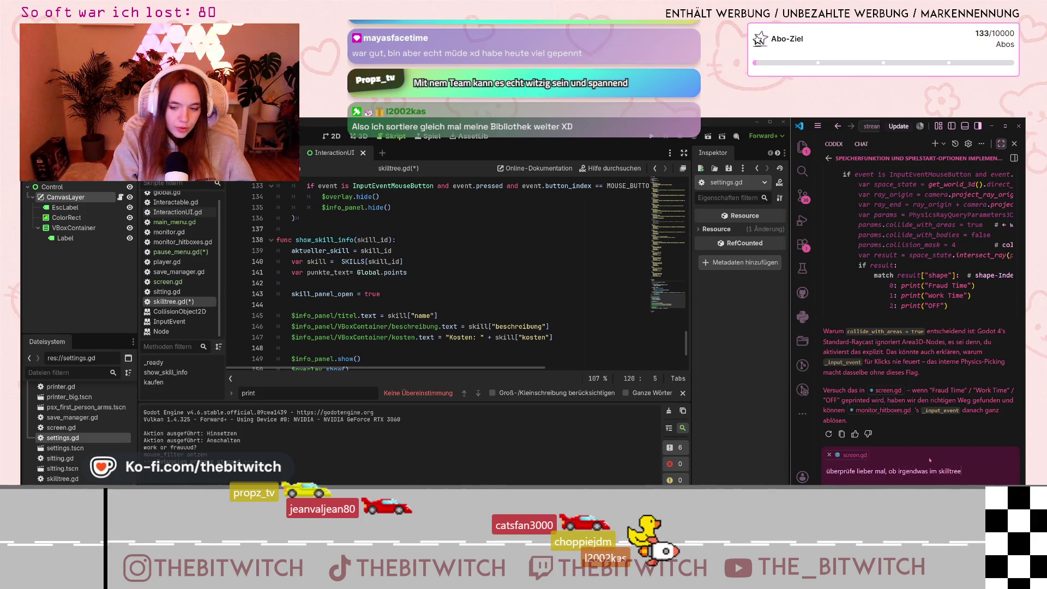
type(" dabei problematisch sein k")
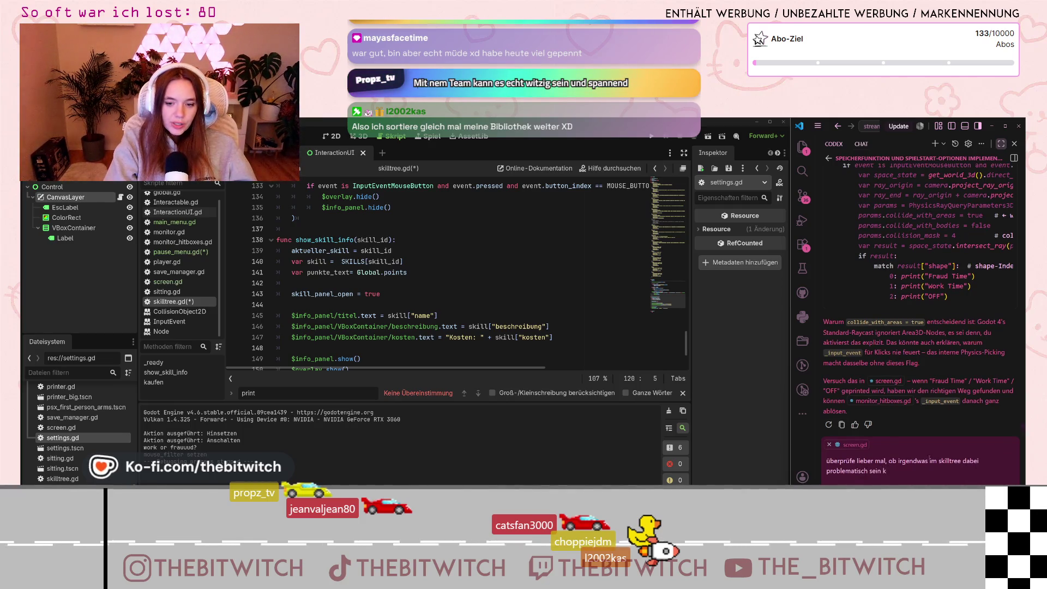
type("önnte")
key("Return")
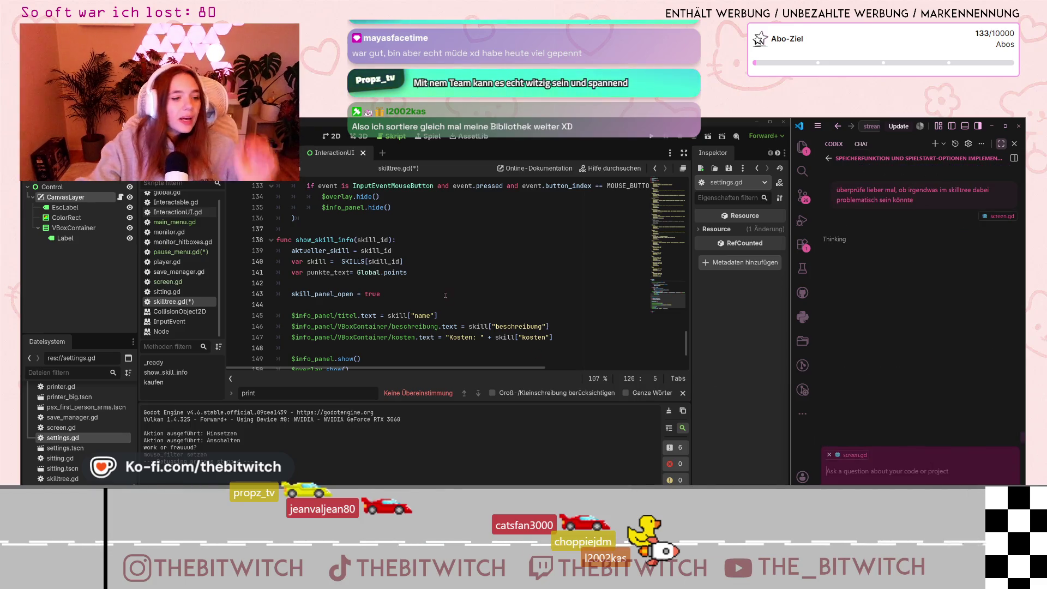
Inspect the info-panel visibility check in line 133's overlay click condition of skilltree.gd.
scroll(445, 292, "down", 3)
scroll(445, 293, "up", 2)
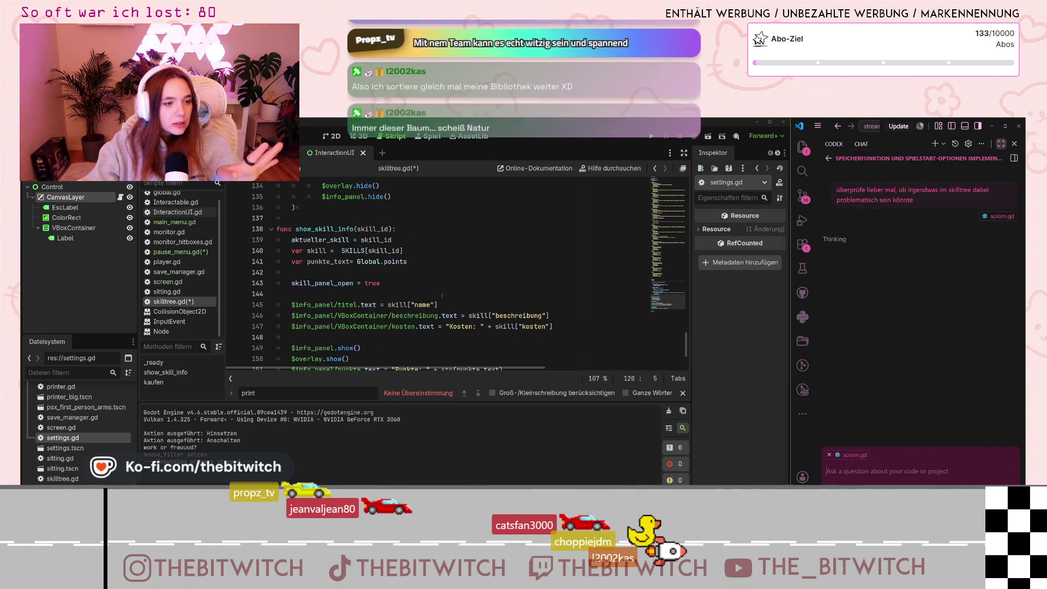
scroll(437, 301, "up", 3)
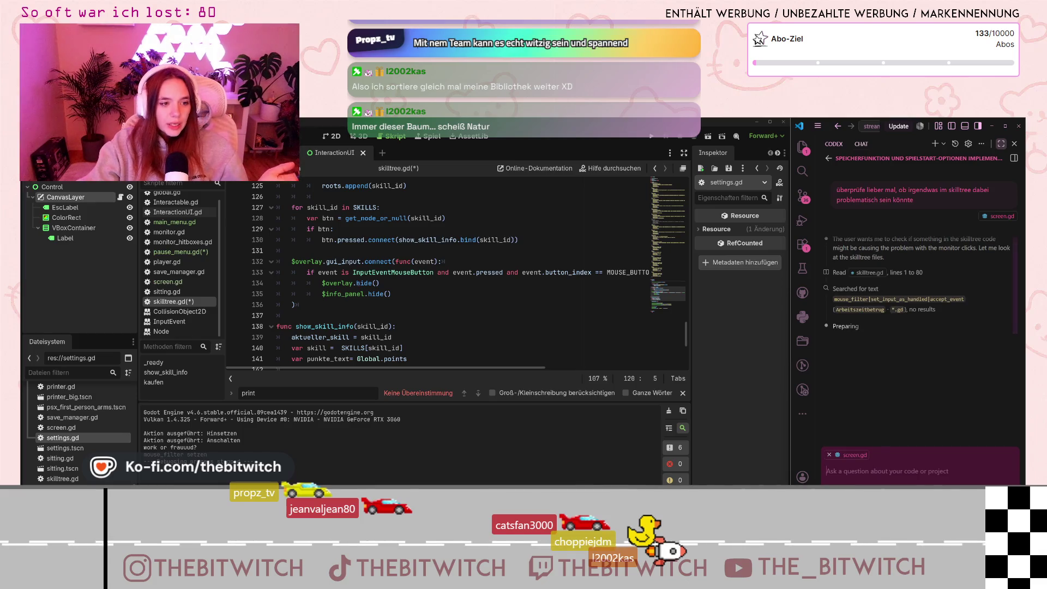
left_click(352, 273)
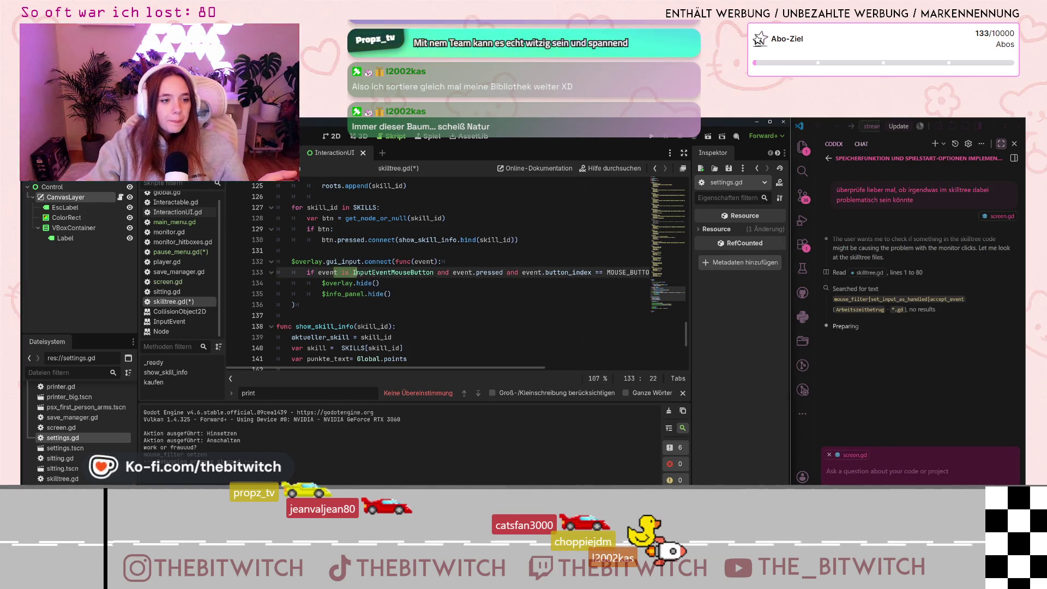
scroll(353, 275, "right", 3)
left_click(585, 273)
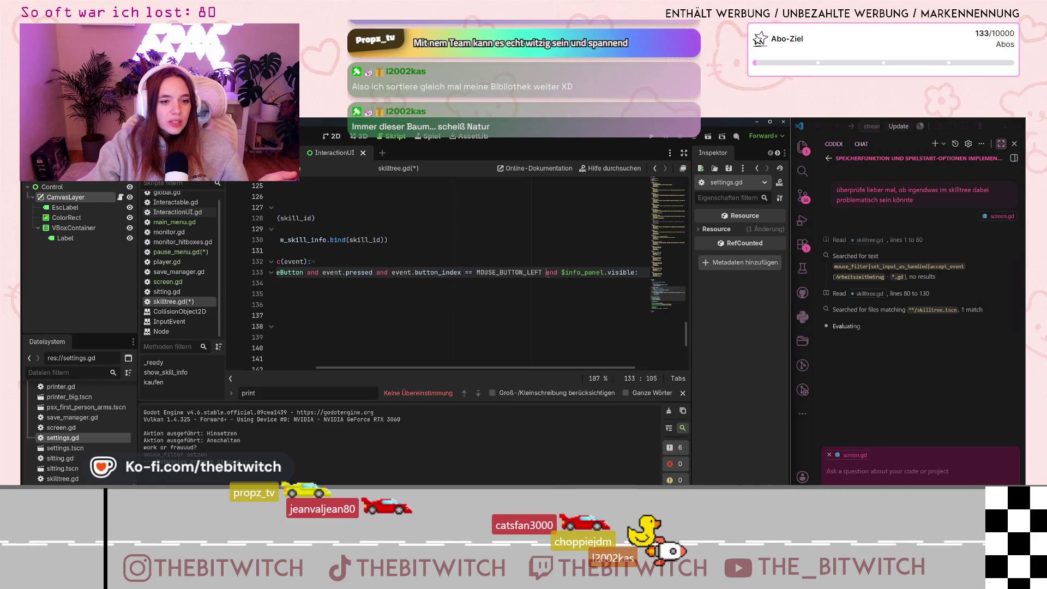
left_click_drag(546, 273, 638, 273)
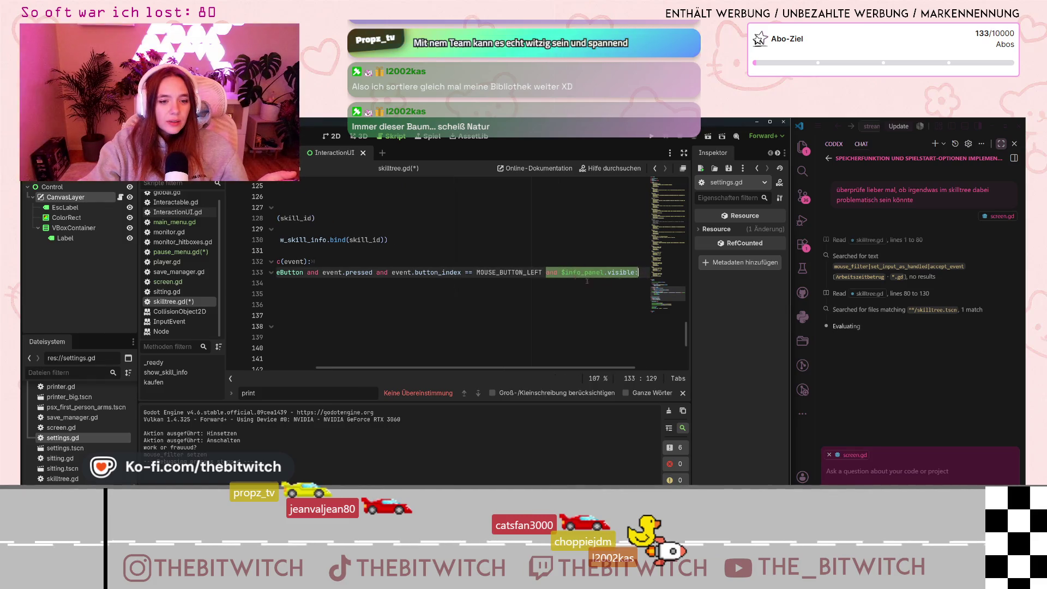
left_click(564, 303)
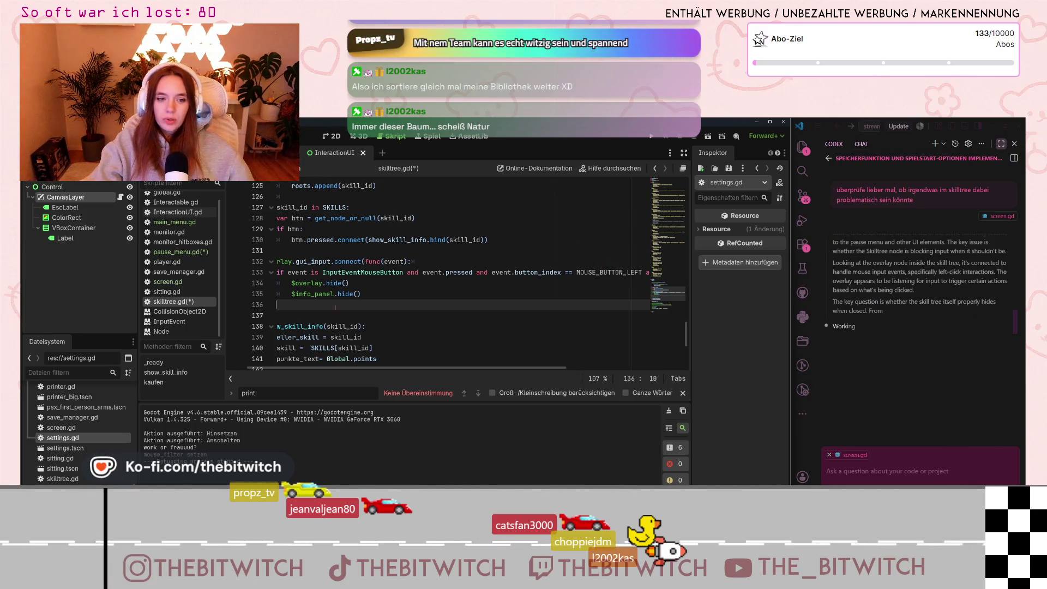
left_click_drag(317, 272, 276, 272)
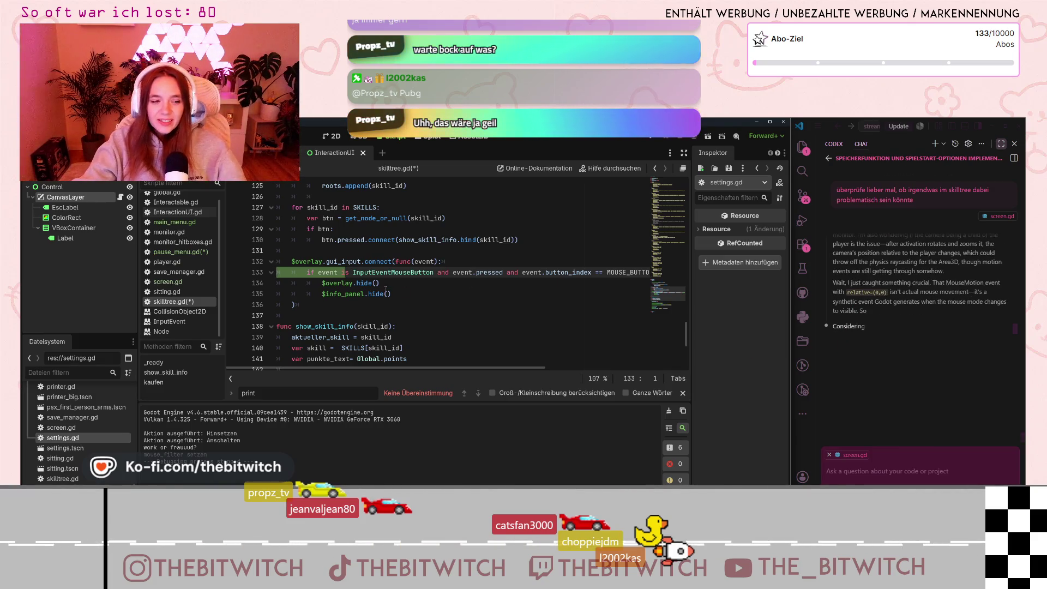
Read the assistant's skill-tree findings in the Codex panel, then run the project with F5.
left_click(389, 284)
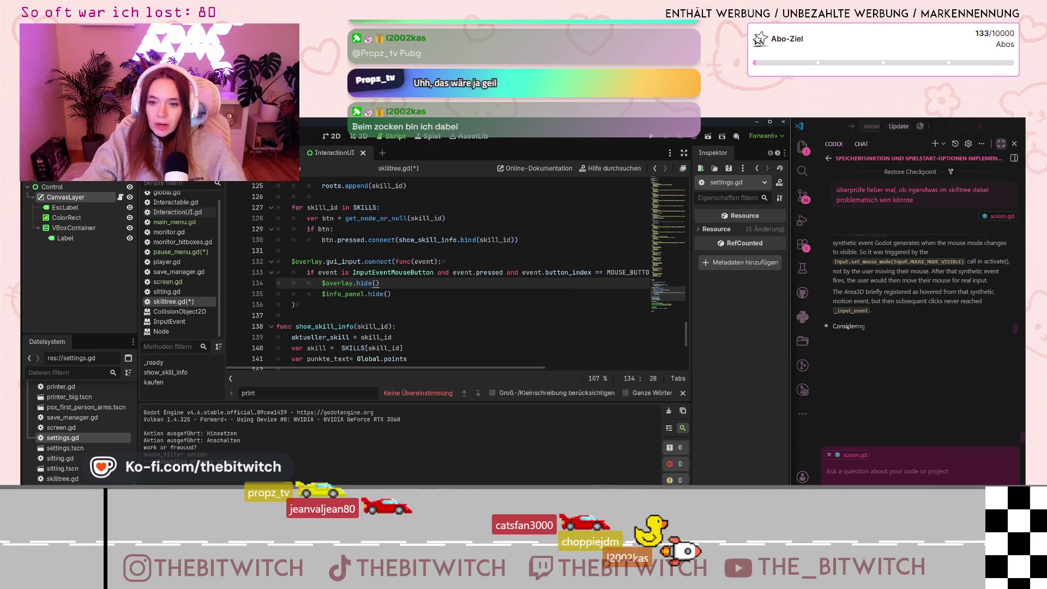
left_click(895, 346)
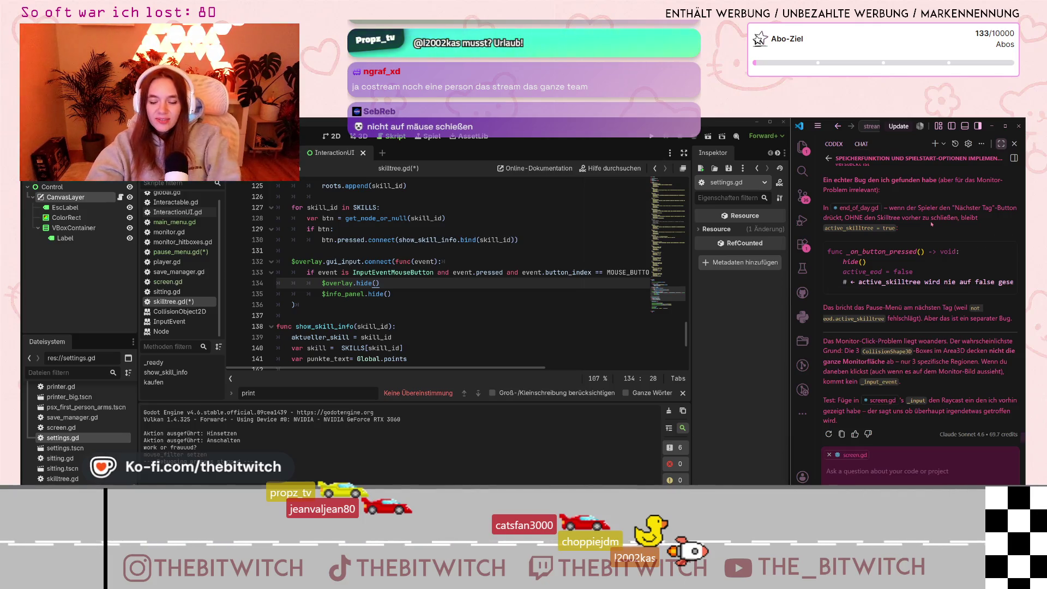
scroll(972, 301, "up", 1)
scroll(972, 300, "up", 5)
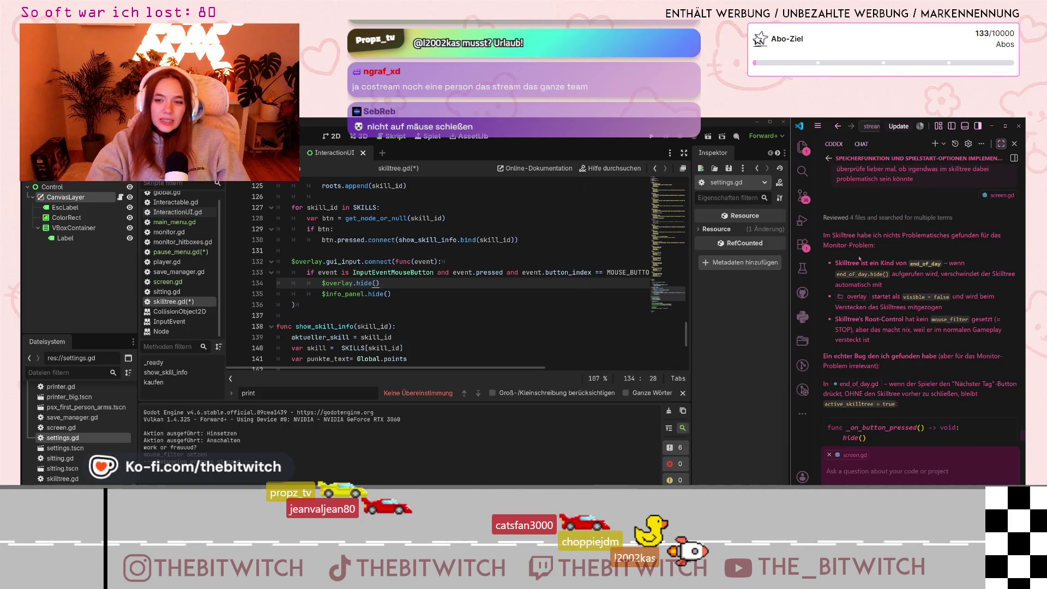
left_click_drag(832, 235, 882, 238)
left_click(891, 242)
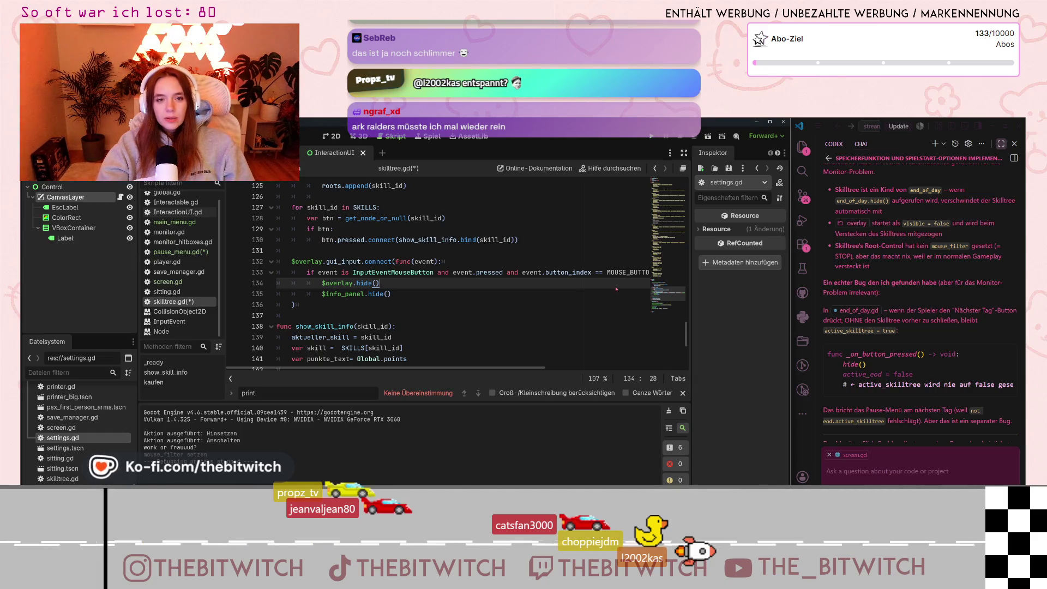
key("F5")
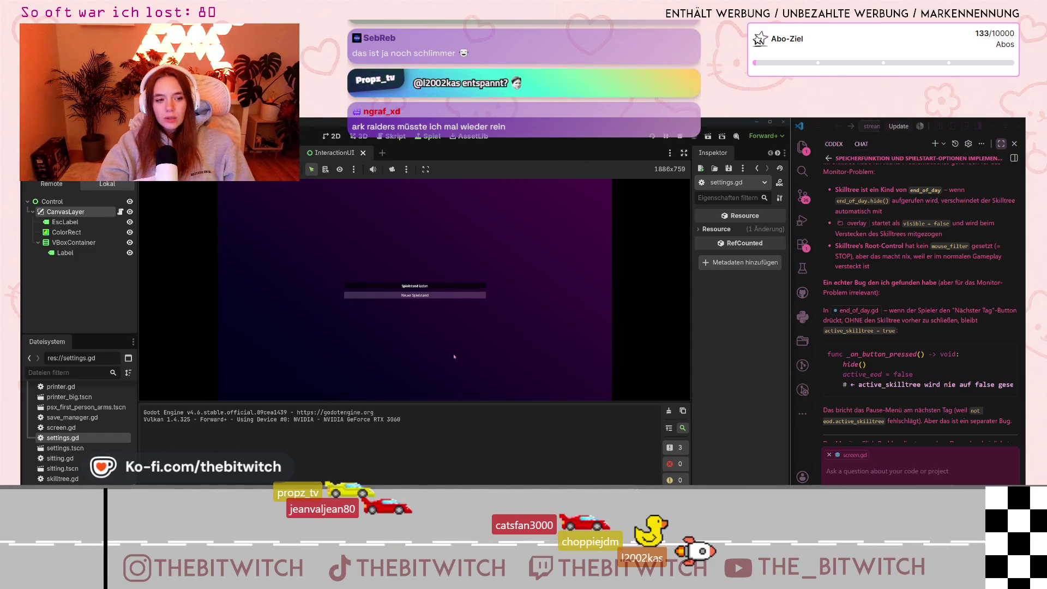
Start a new save, walk to the sofa and sleep, then close the skill tree overlay.
left_click(414, 295)
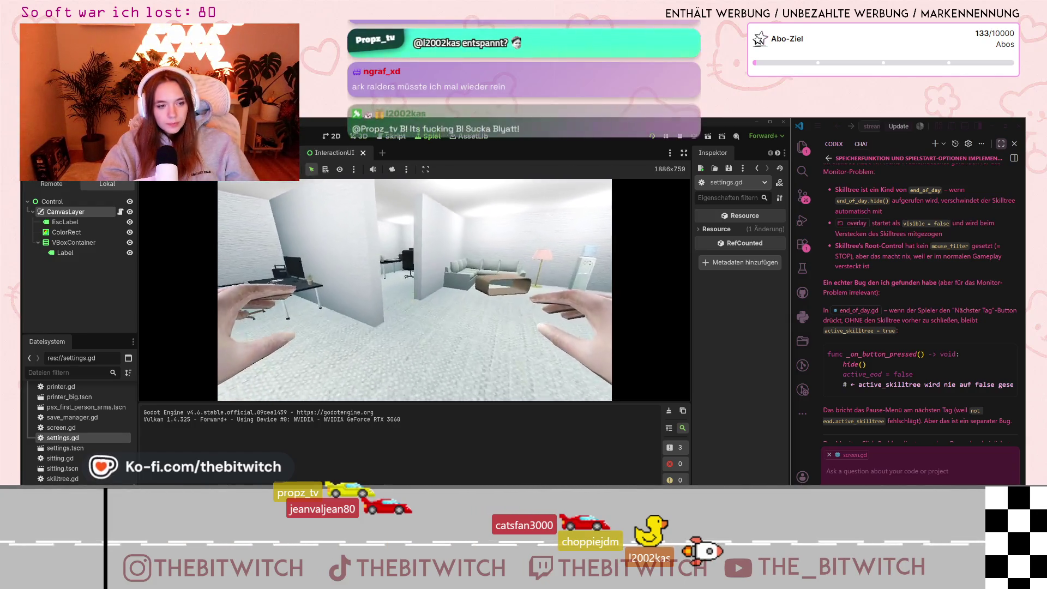
key("w")
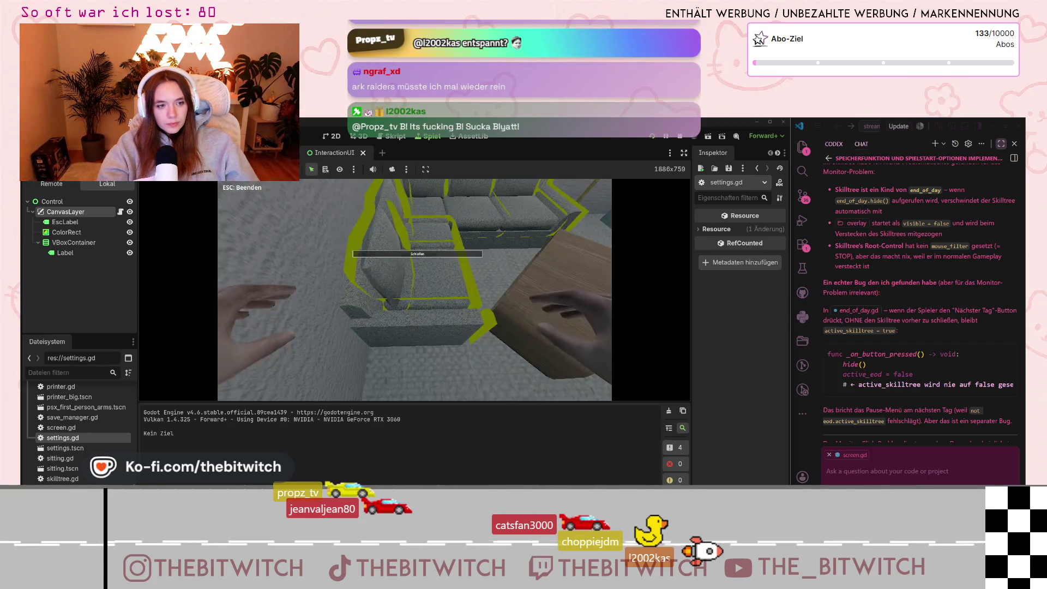
key("e")
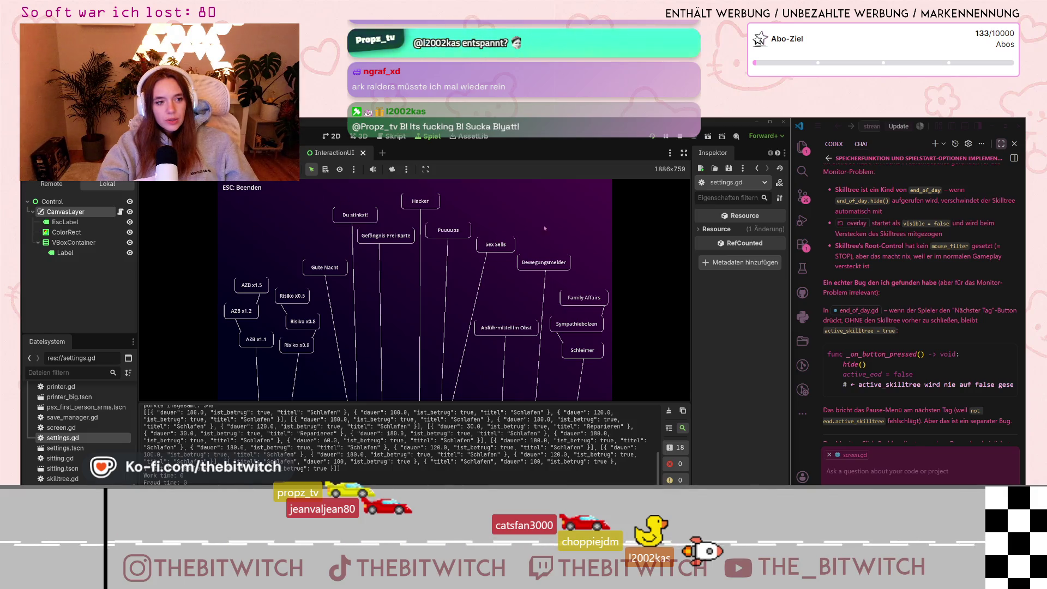
key("Escape")
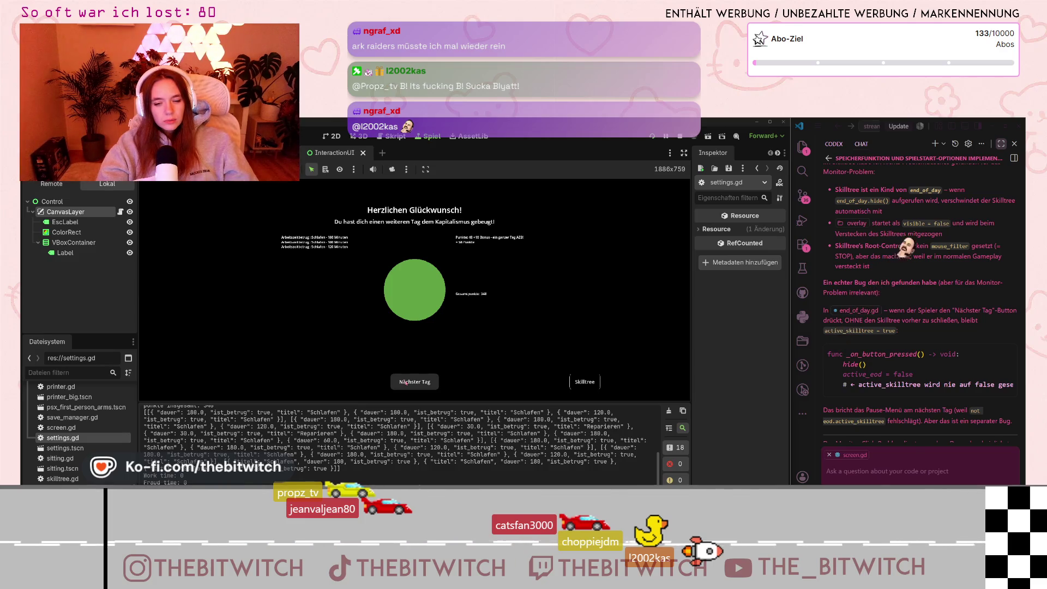
scroll(901, 314, "down", 3)
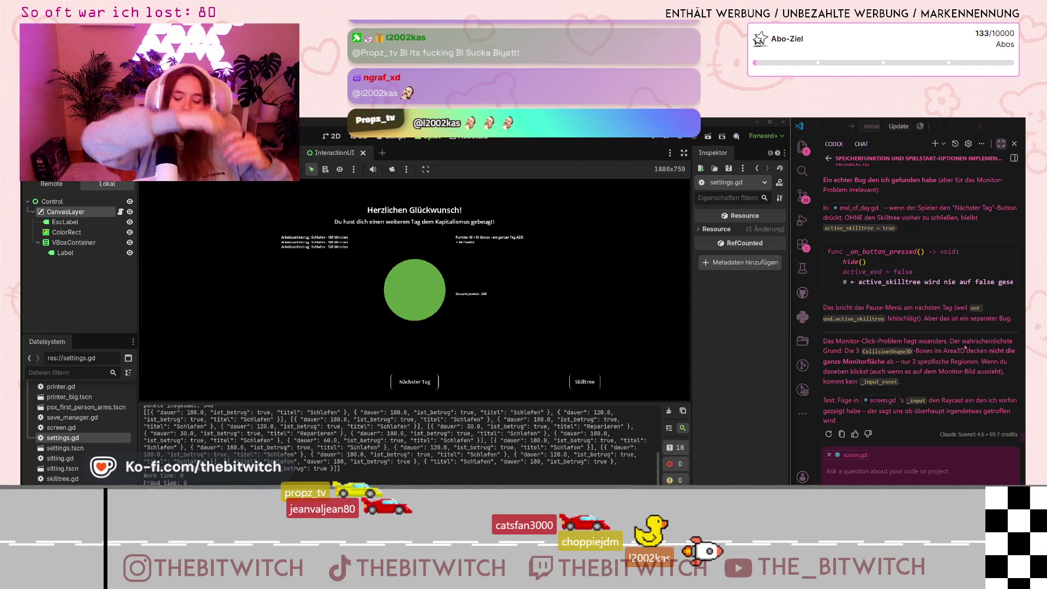
left_click(908, 478)
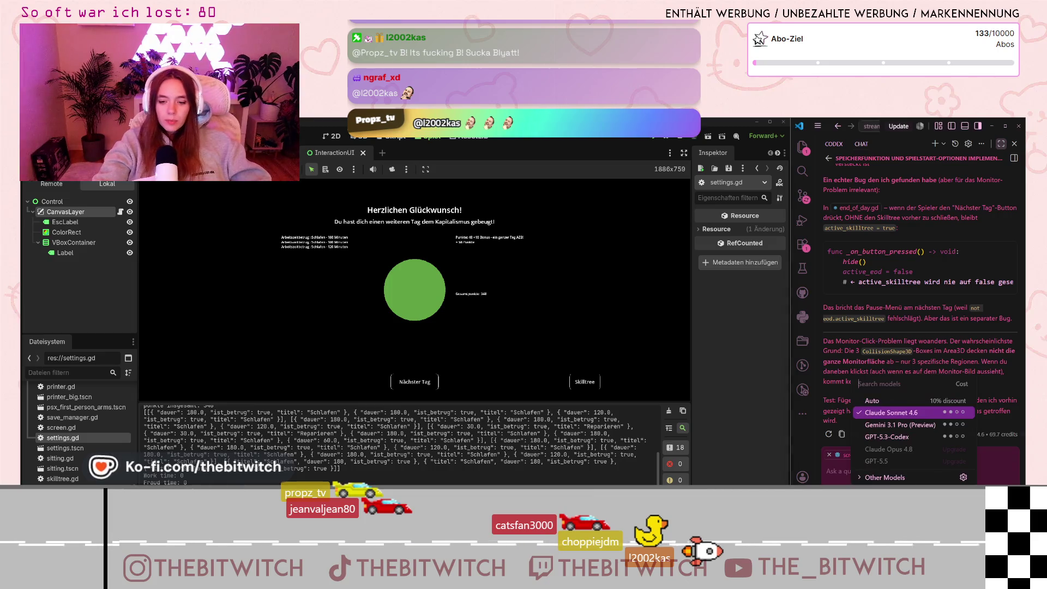
left_click(938, 401)
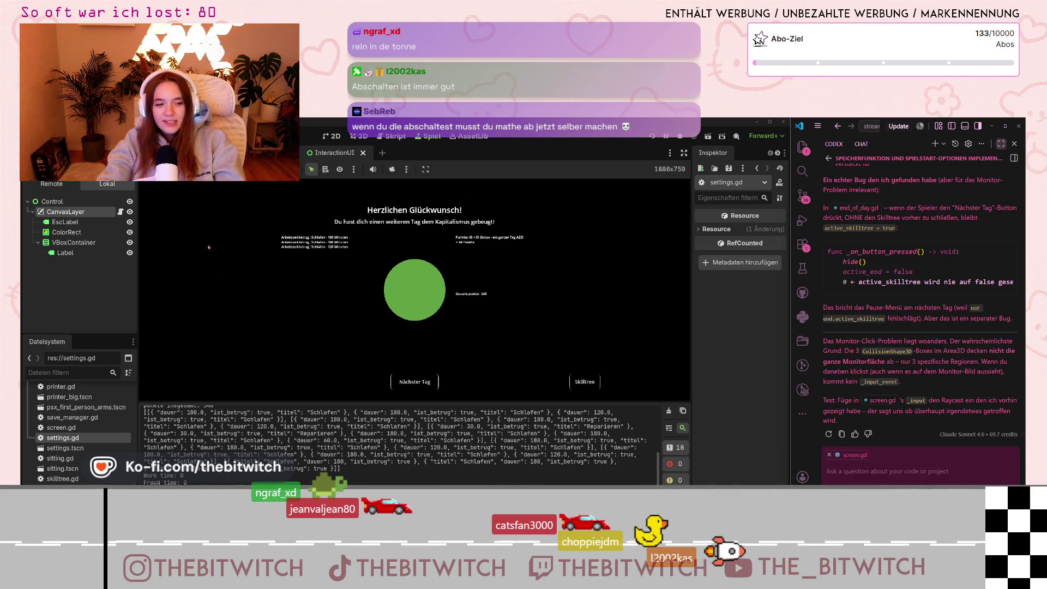
left_click(415, 382)
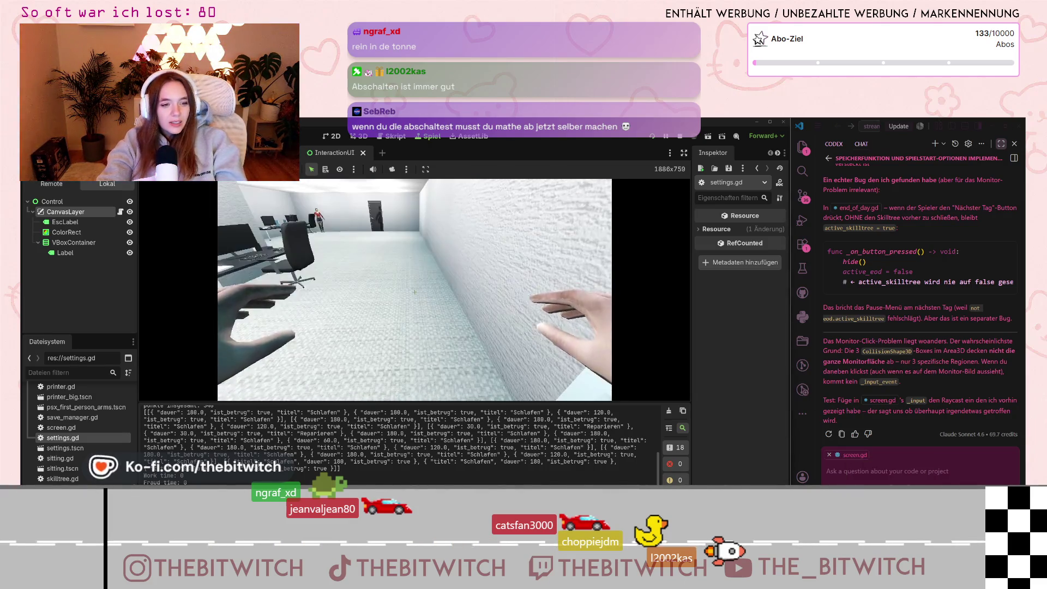
Switch to the PcUI scene and open save_manager.gd in the script editor.
key("Escape")
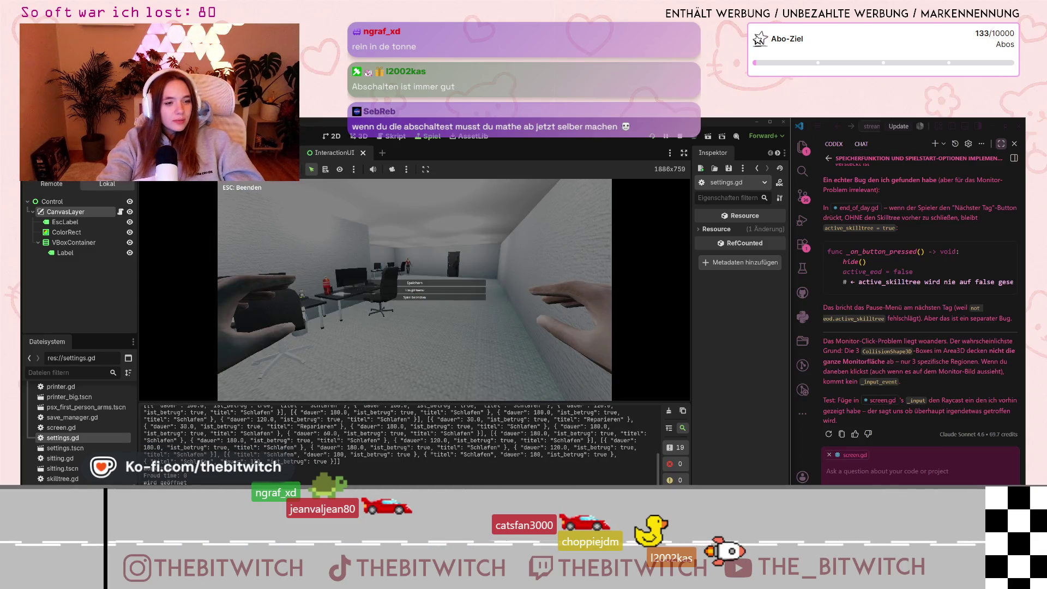
key("ctrl+shift+Tab")
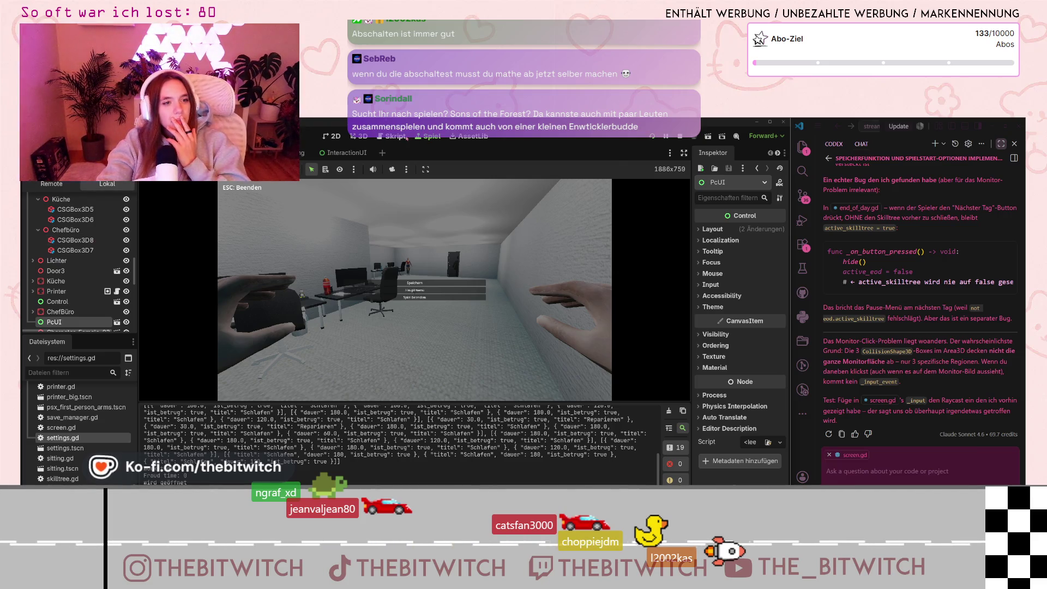
key("ctrl+F3")
left_click(174, 272)
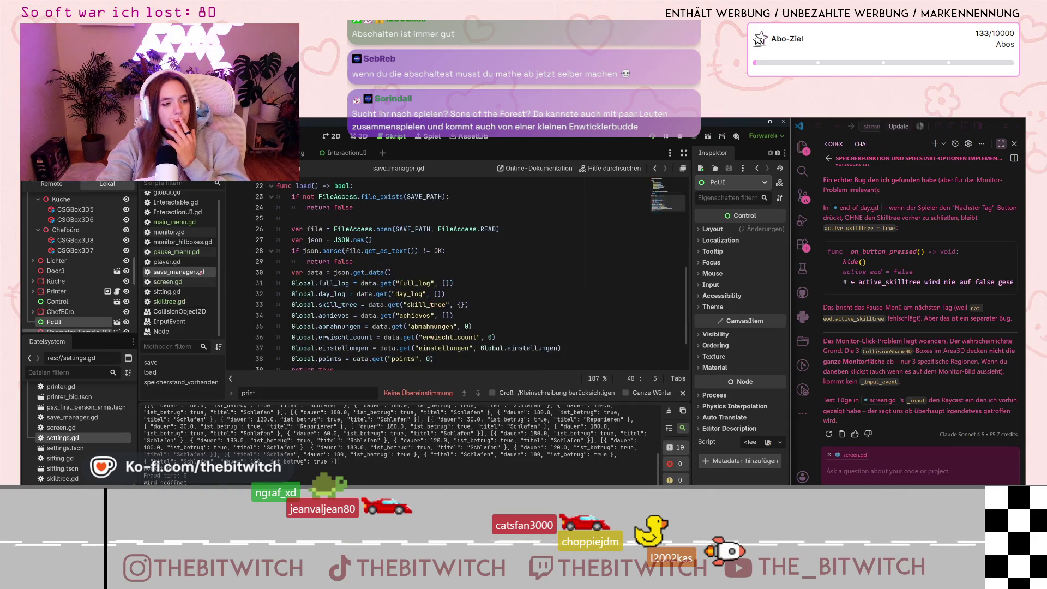
Show monitor_hitboxes.gd with the print search closed, and highlight the mouse-click condition on line 7.
scroll(302, 236, "down", 2)
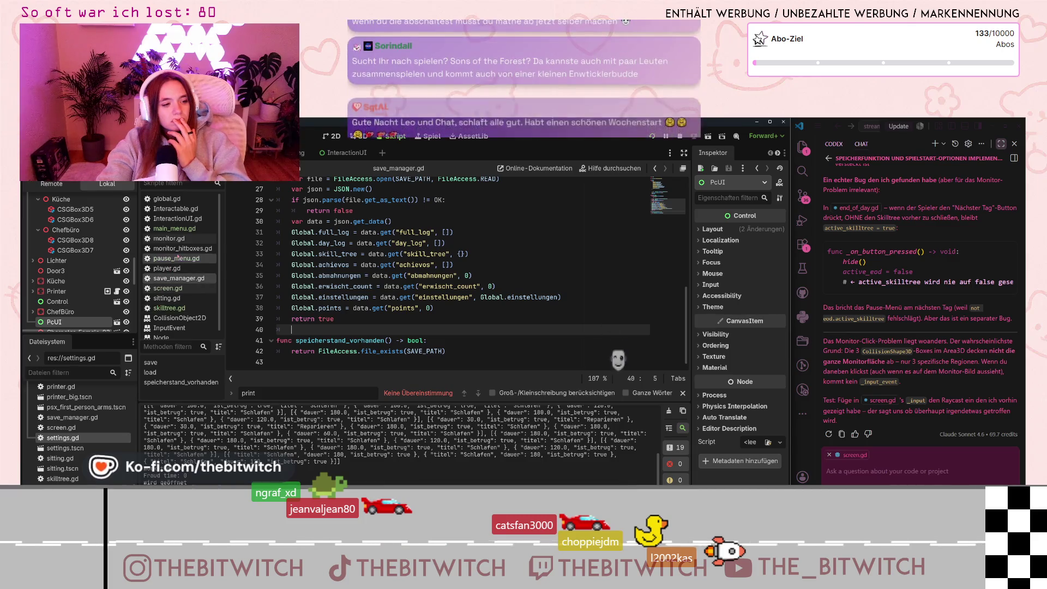
left_click(181, 248)
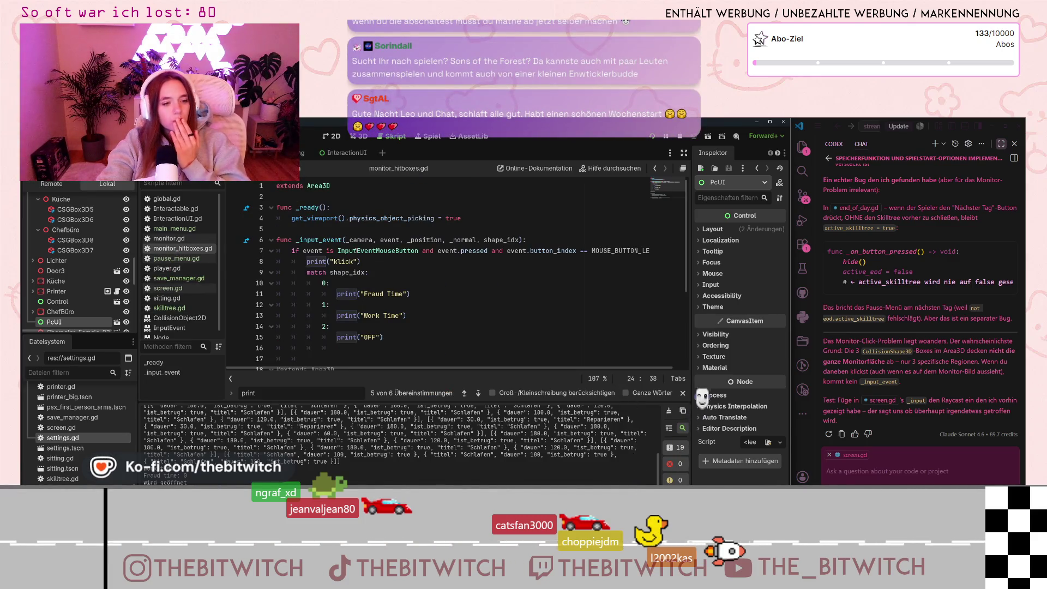
left_click(683, 395)
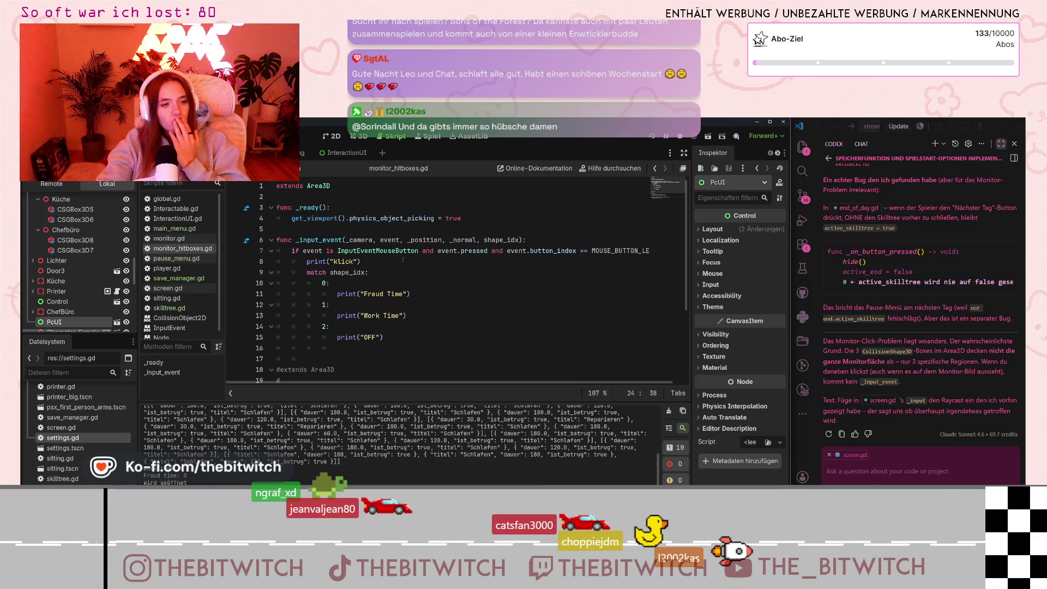
left_click_drag(286, 252, 652, 251)
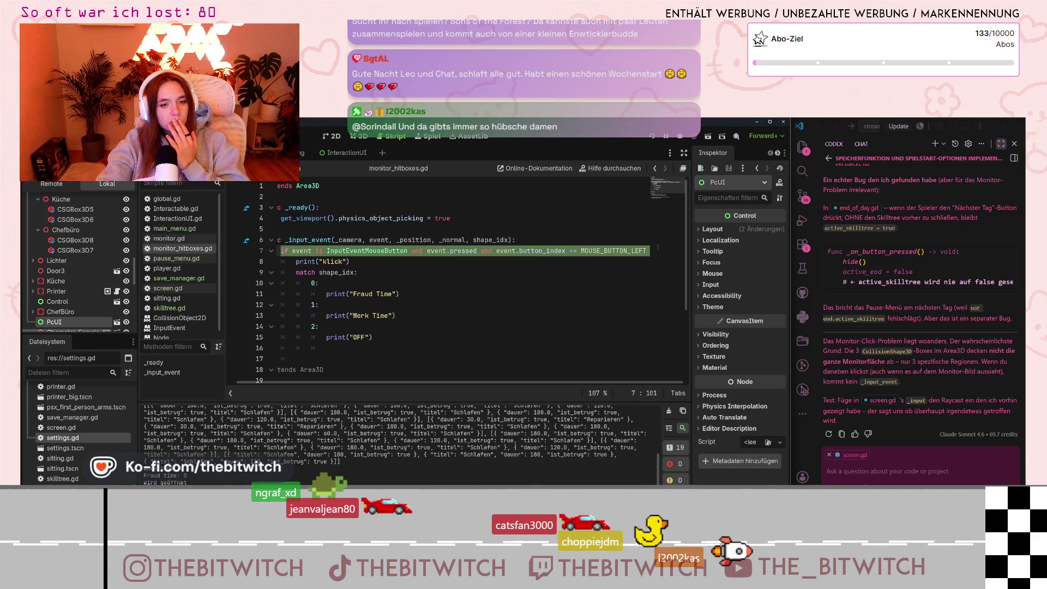
Deselect line 7 and raise the script-list divider about 80 px to enlarge the methods pane.
left_click(384, 315)
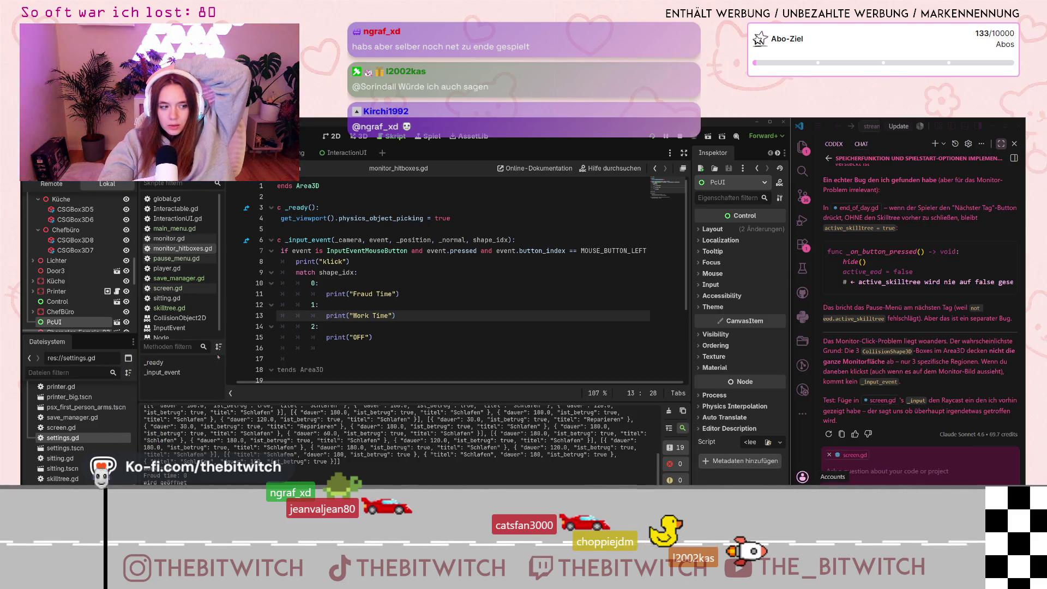
left_click_drag(181, 342, 180, 297)
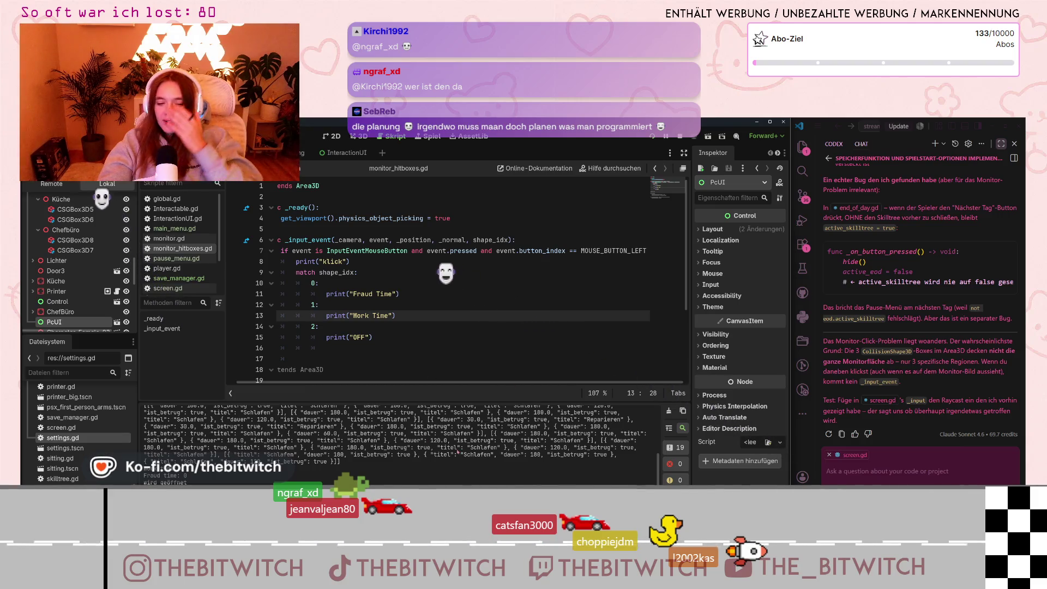
key("alt+Tab")
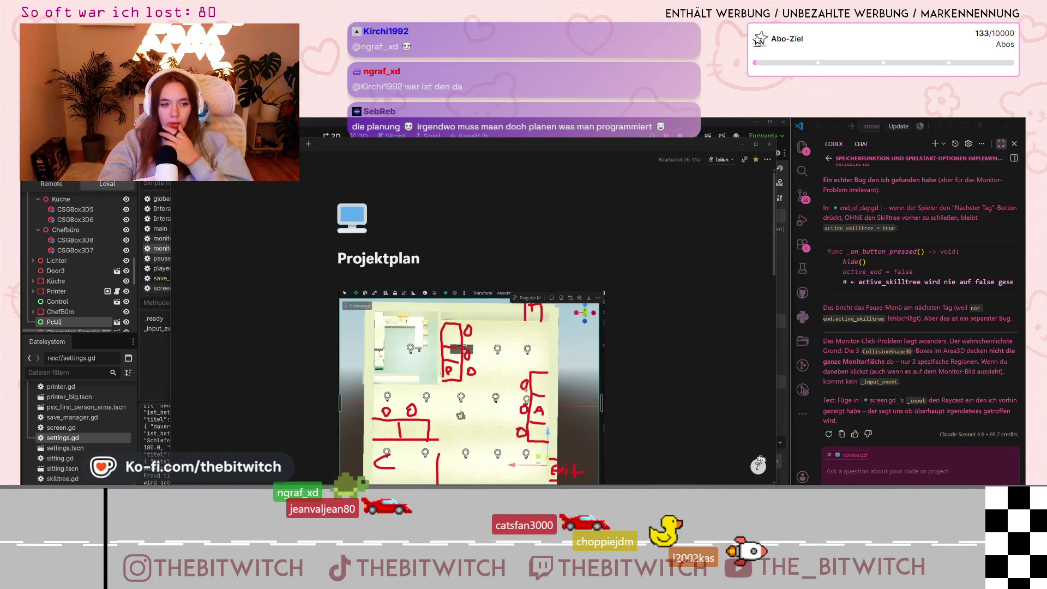
scroll(527, 423, "down", 10)
scroll(526, 423, "down", 1)
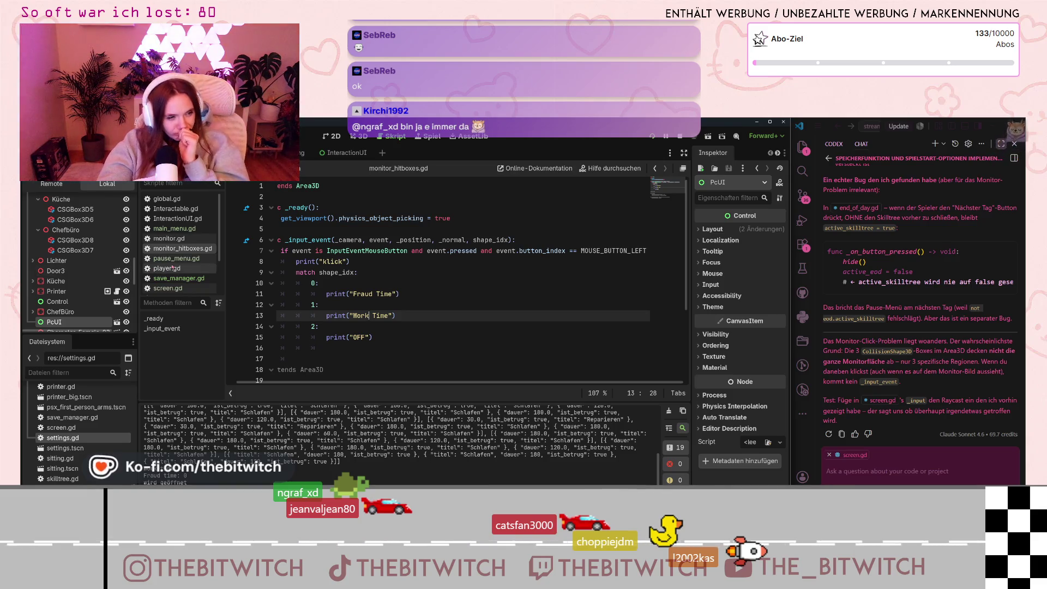
Open main_menu.gd and scroll through its new-game and load-game handlers.
scroll(182, 260, "down", 2)
scroll(182, 260, "down", 2)
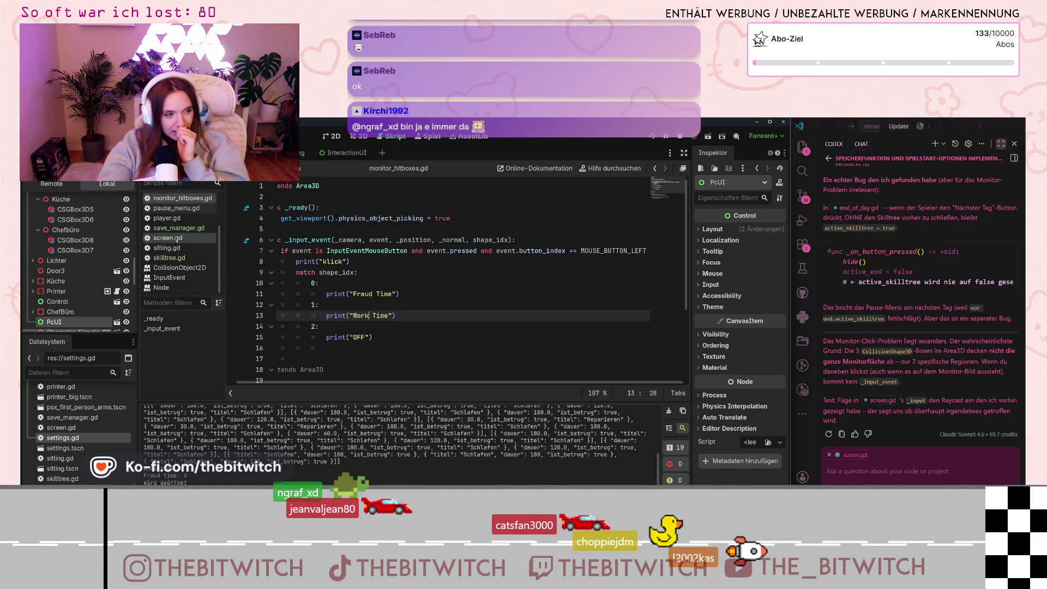
scroll(168, 258, "up", 3)
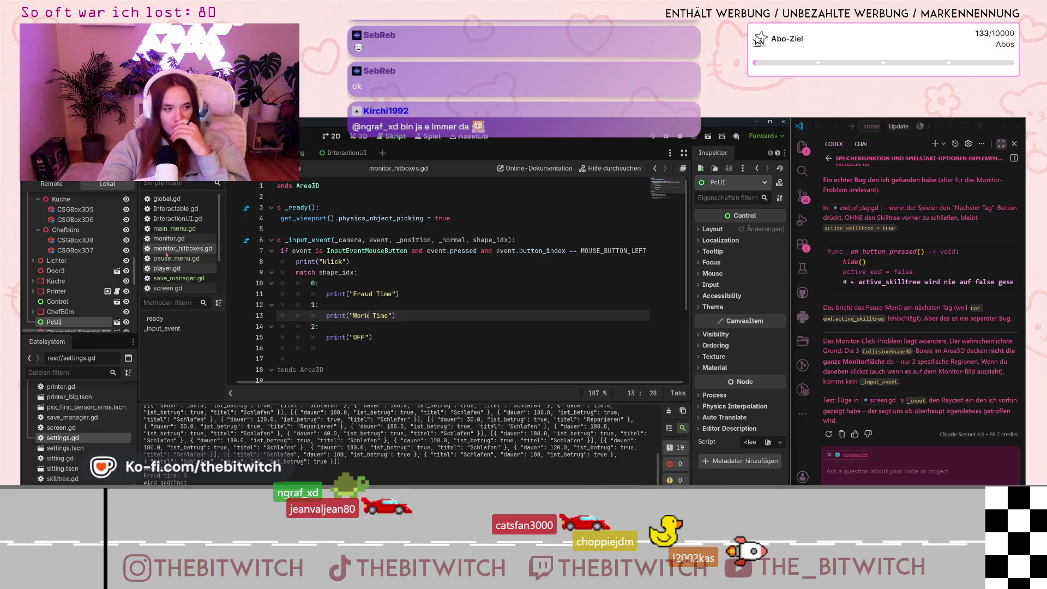
left_click(190, 230)
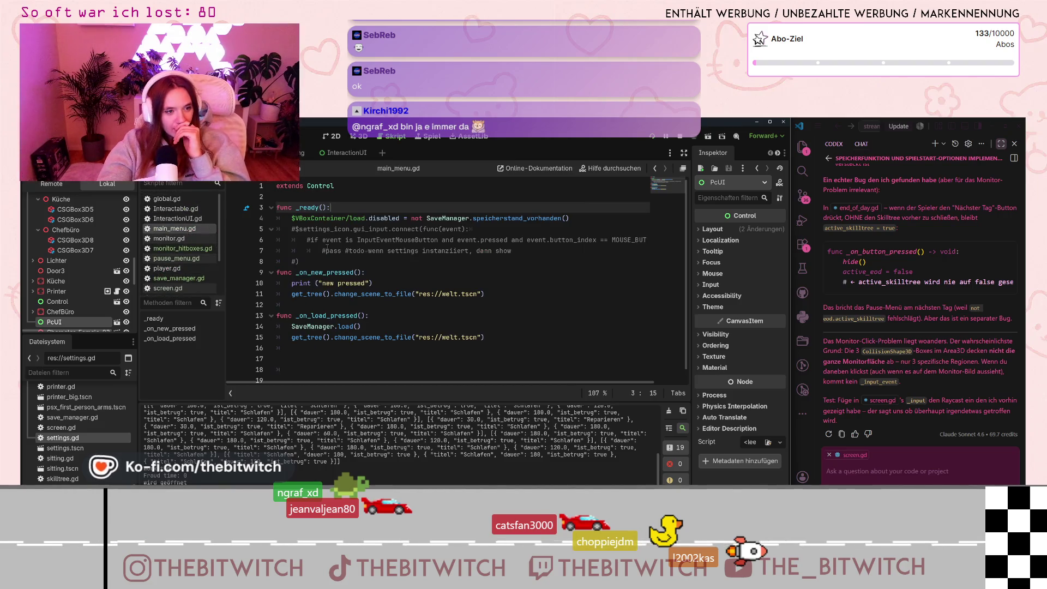
scroll(407, 267, "down", 1)
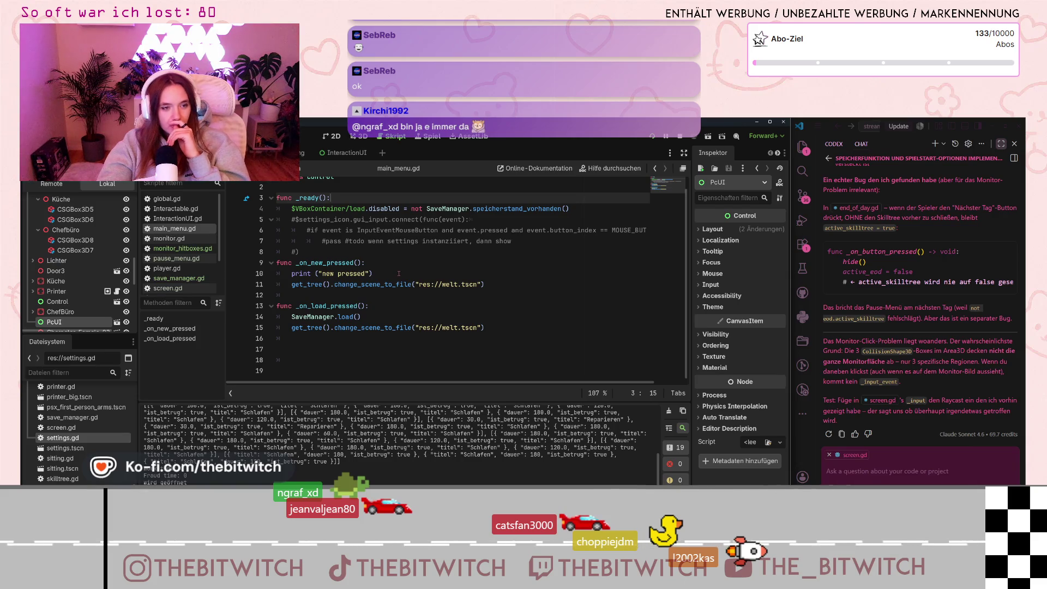
scroll(399, 273, "up", 1)
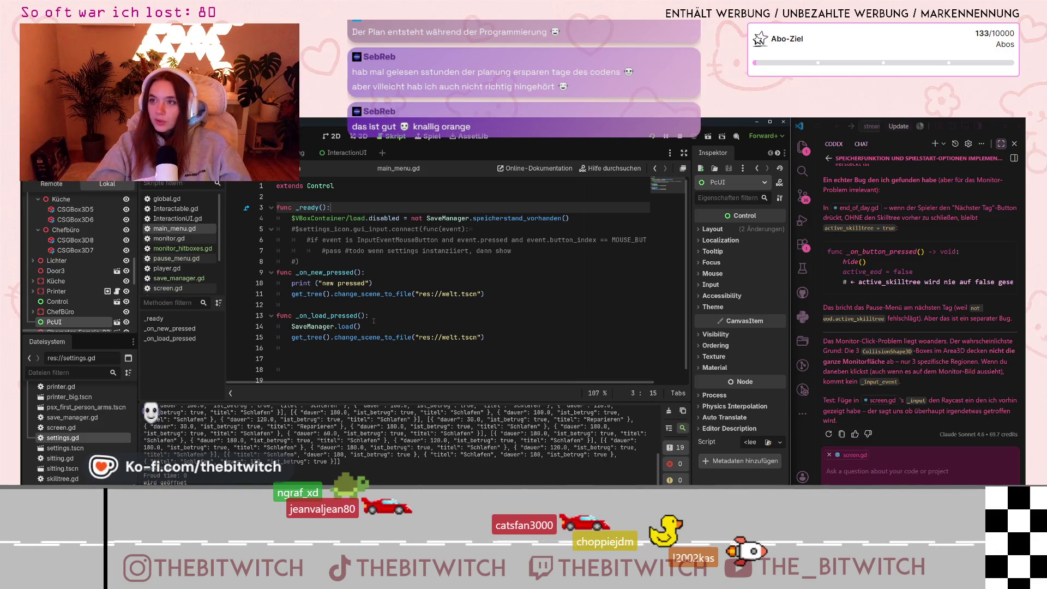
scroll(396, 328, "down", 1)
scroll(396, 328, "up", 1)
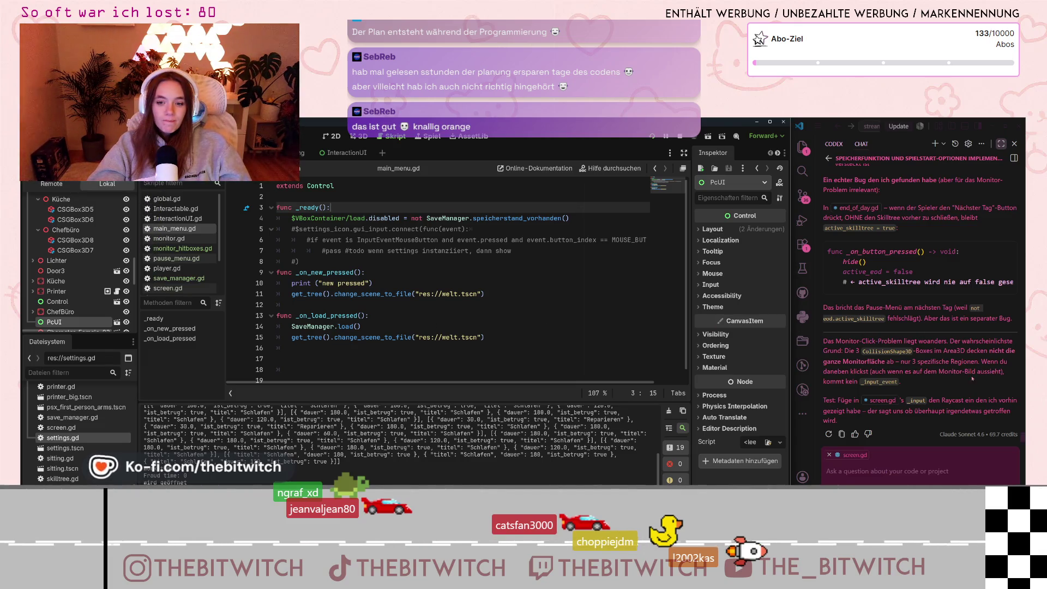
left_click(882, 460)
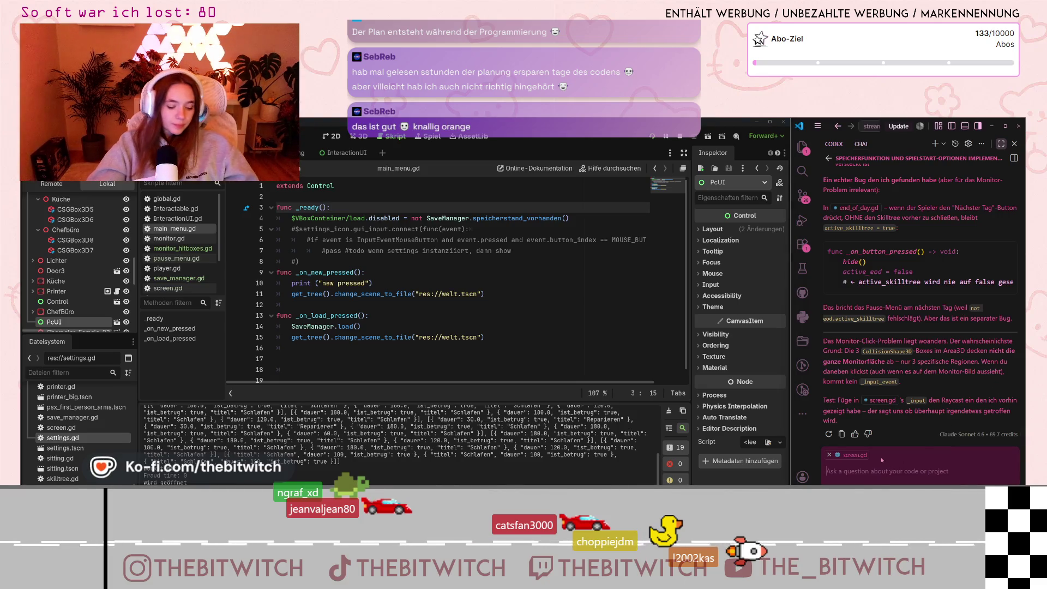
Send the assistant a German reply: the monitor is fully covered and clicking worked until recently.
type("ich verspreche dir, es wird alles abgede")
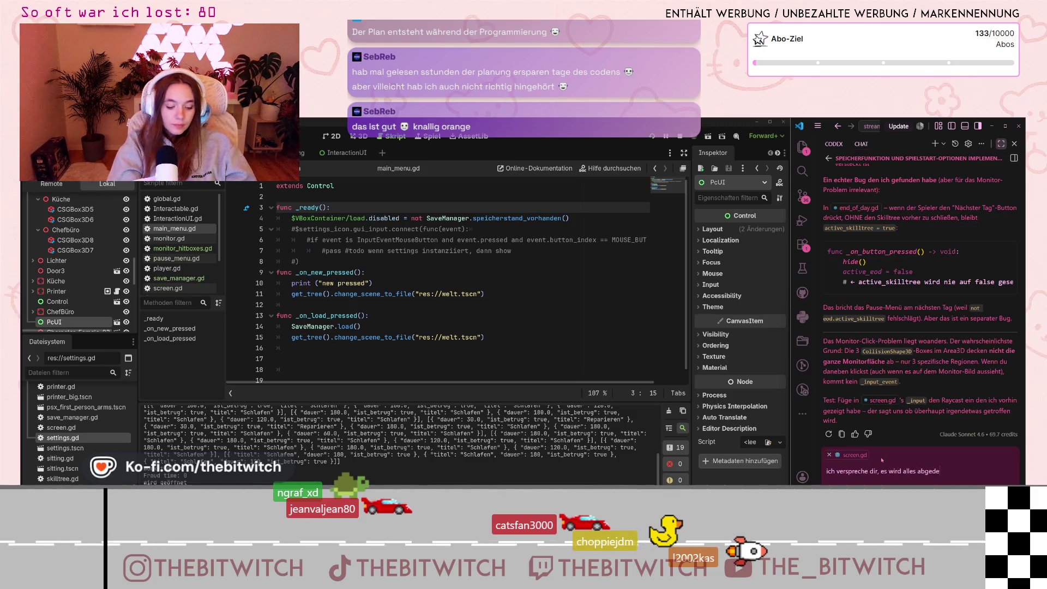
type("Es har a")
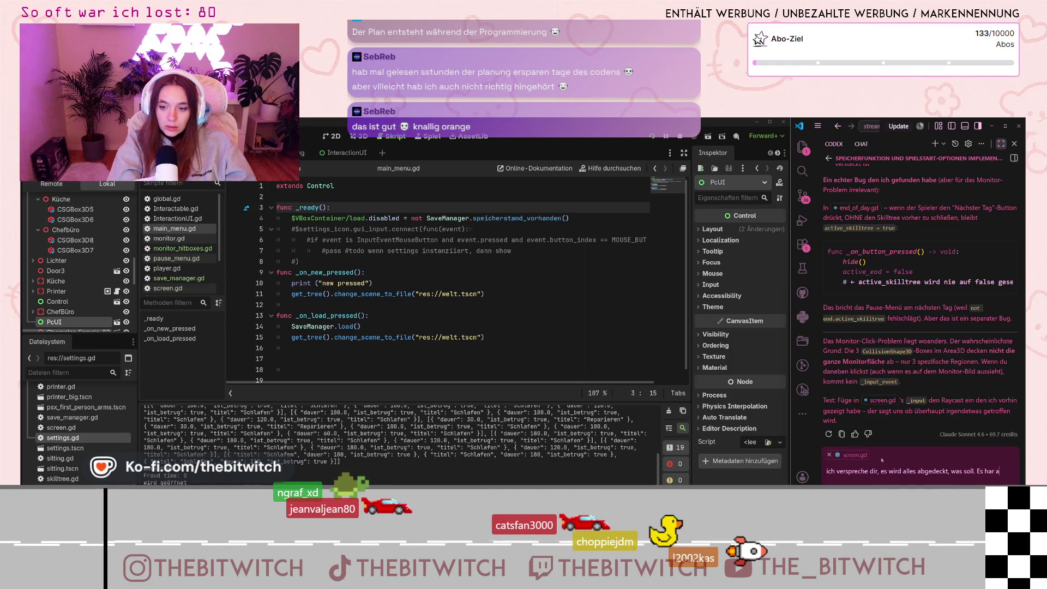
type("uch noch vor kurzem funktionie")
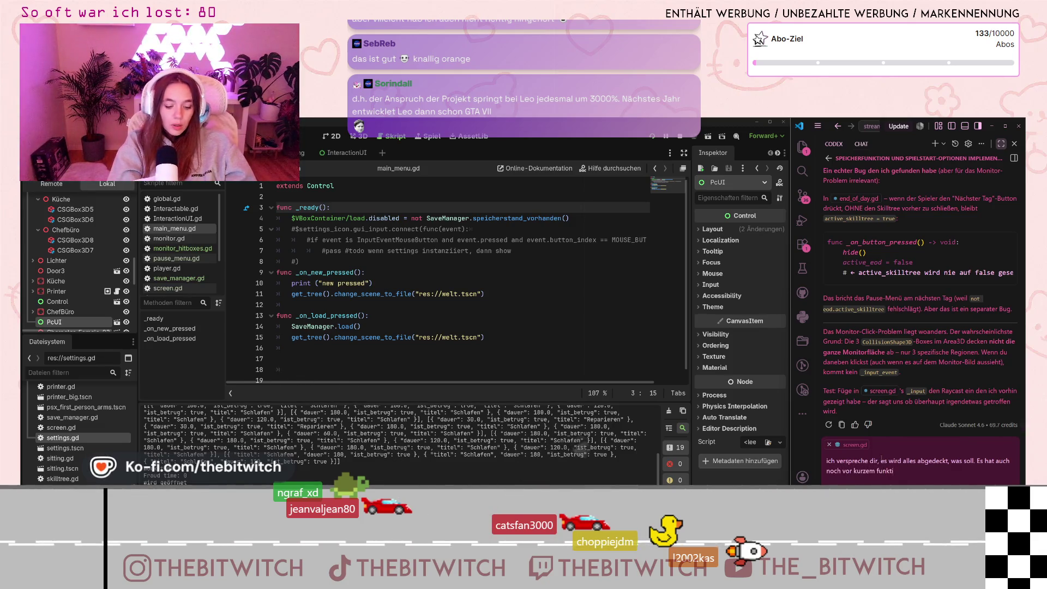
type("rt")
key("Return")
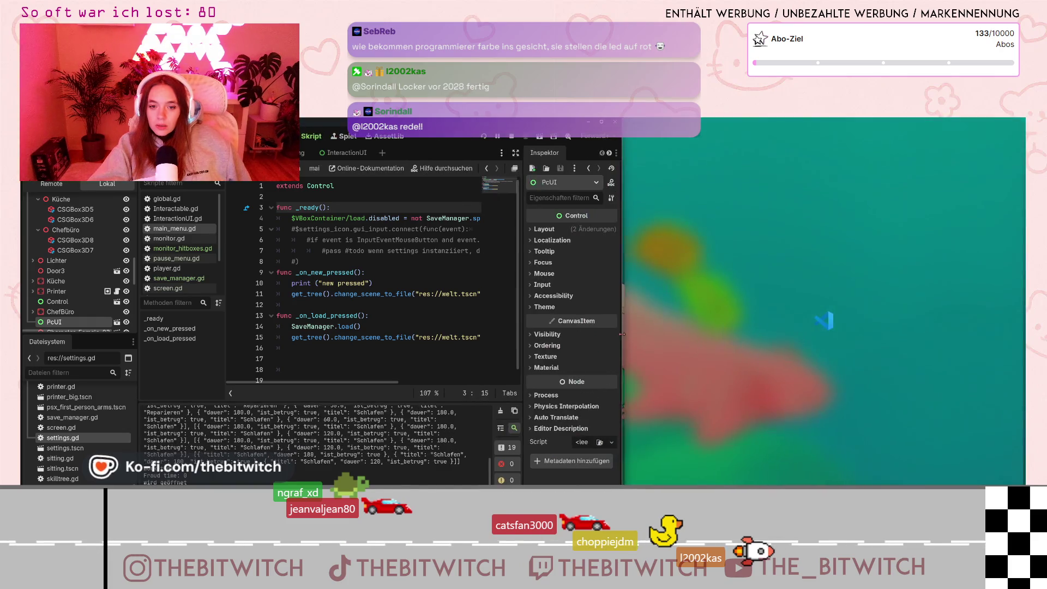
Widen the chat, restore Explorer, editor and terminal beside it, and hide the status bar.
left_click_drag(792, 377, 496, 378)
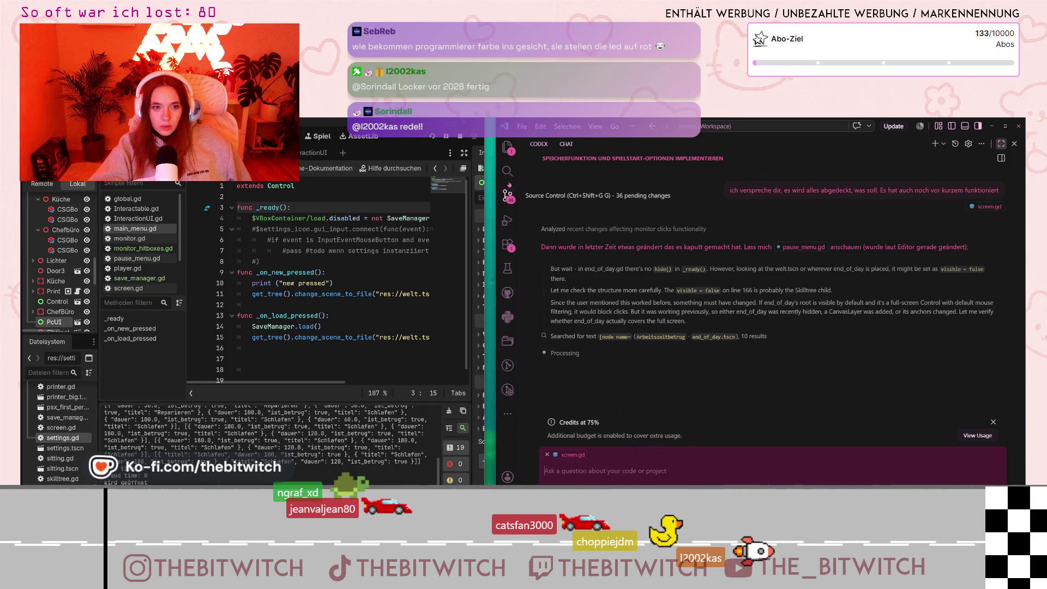
left_click(507, 147)
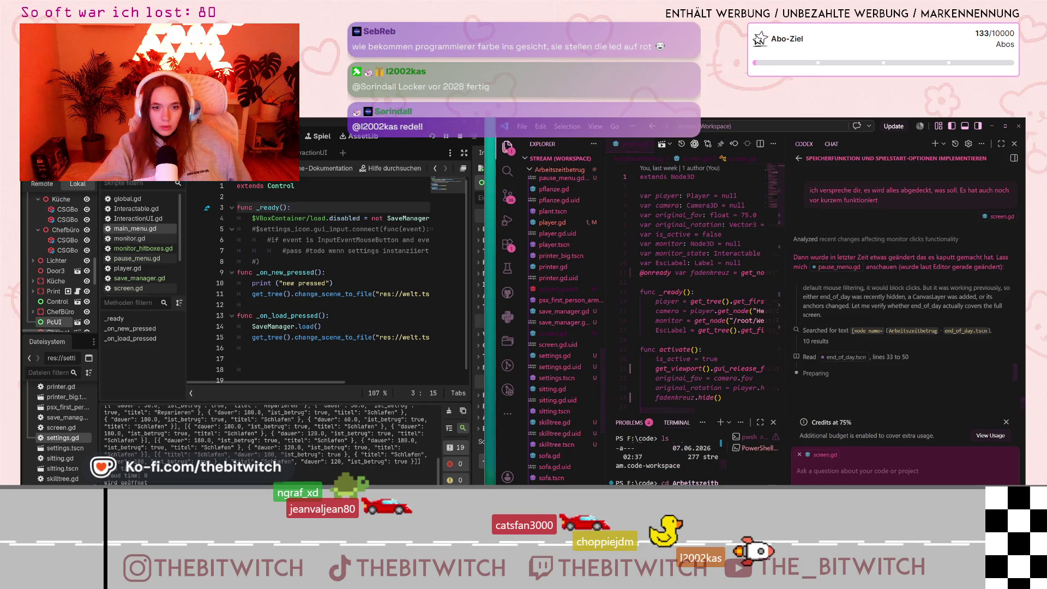
right_click(876, 487)
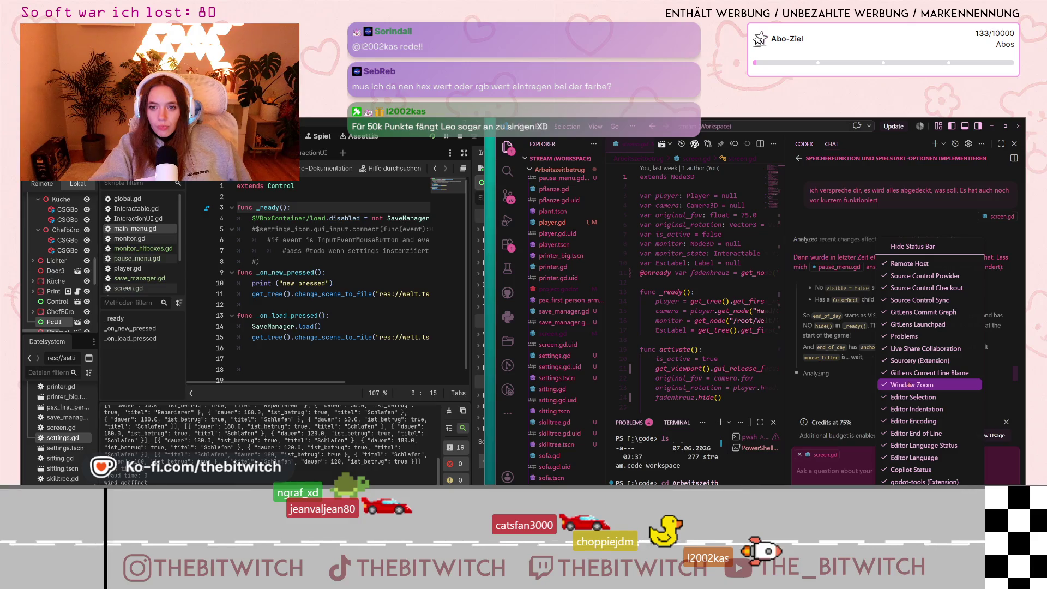
left_click(912, 247)
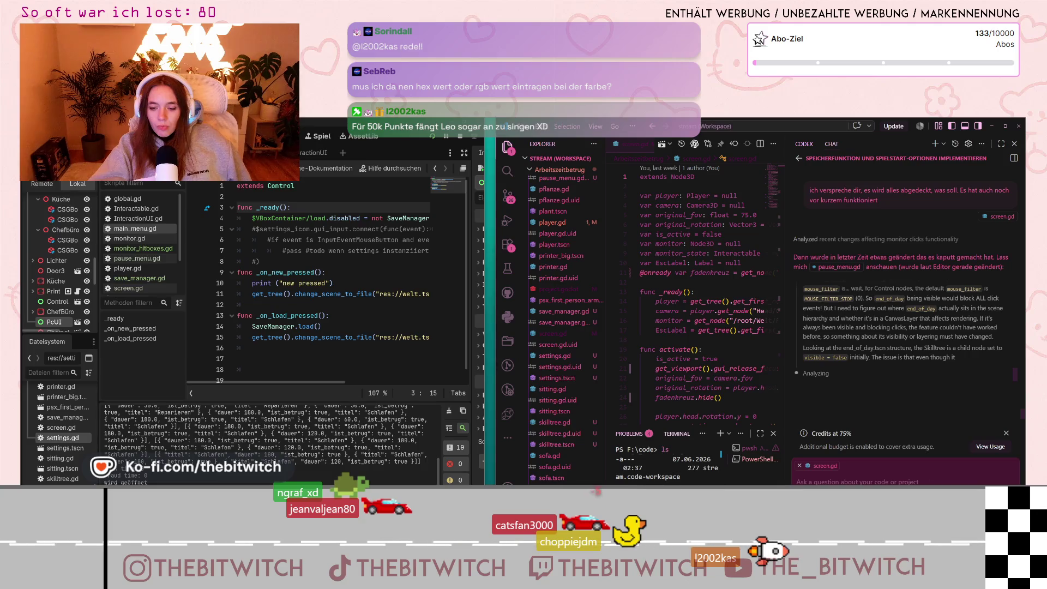
mouse_move(1007, 496)
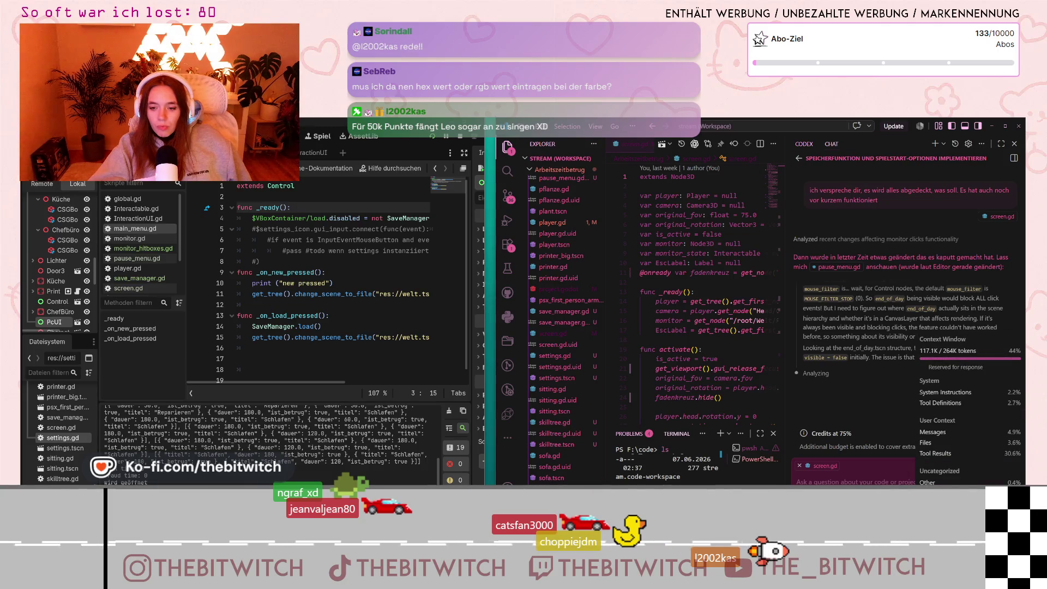
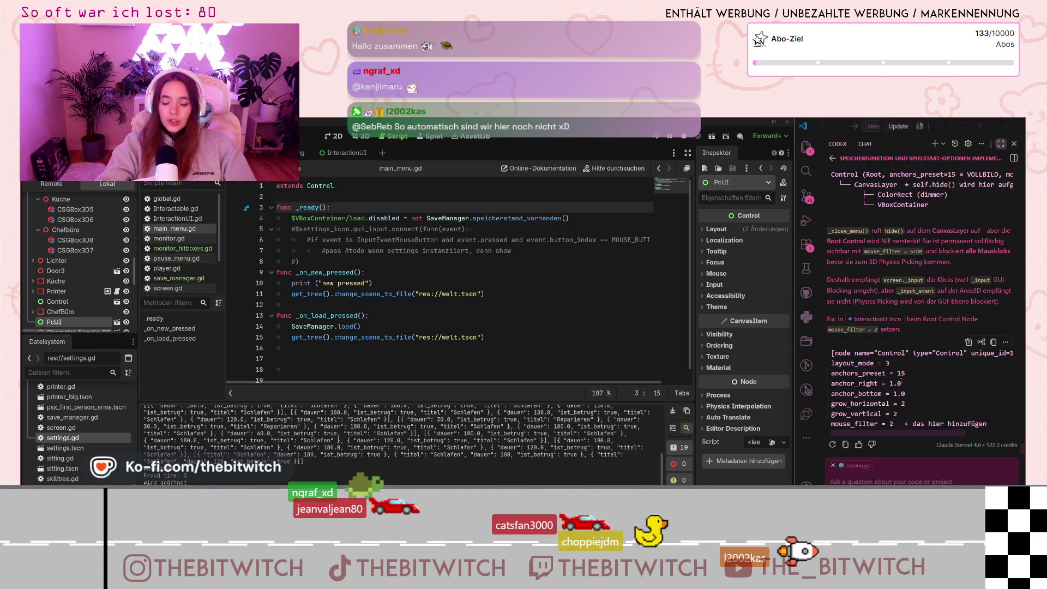
Read through the assistant's reply and highlight its suggested mouse_filter = 2 line.
scroll(901, 382, "up", 2)
scroll(898, 387, "up", 2)
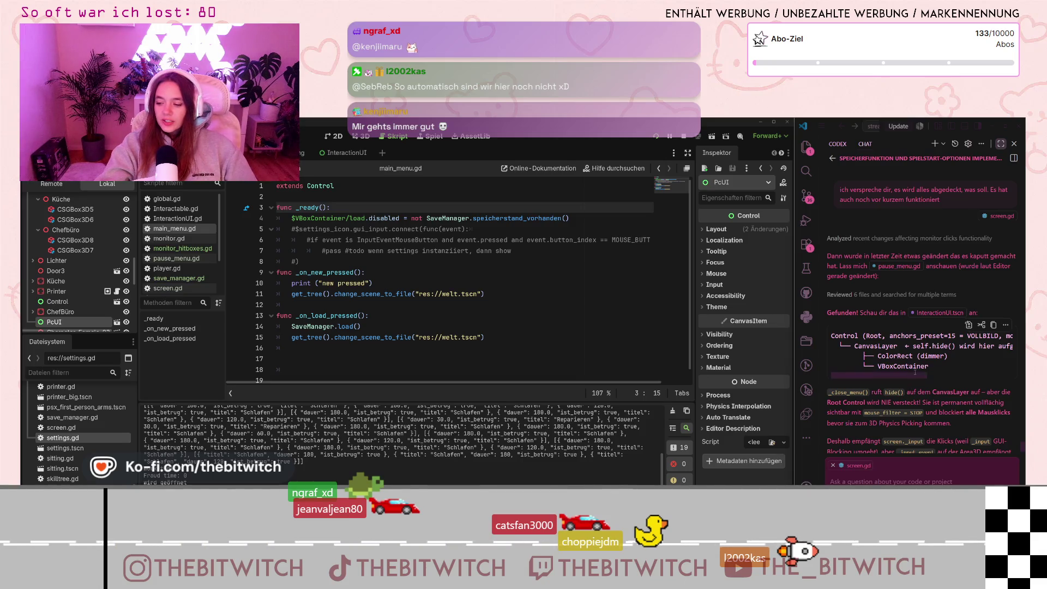
mouse_move(909, 382)
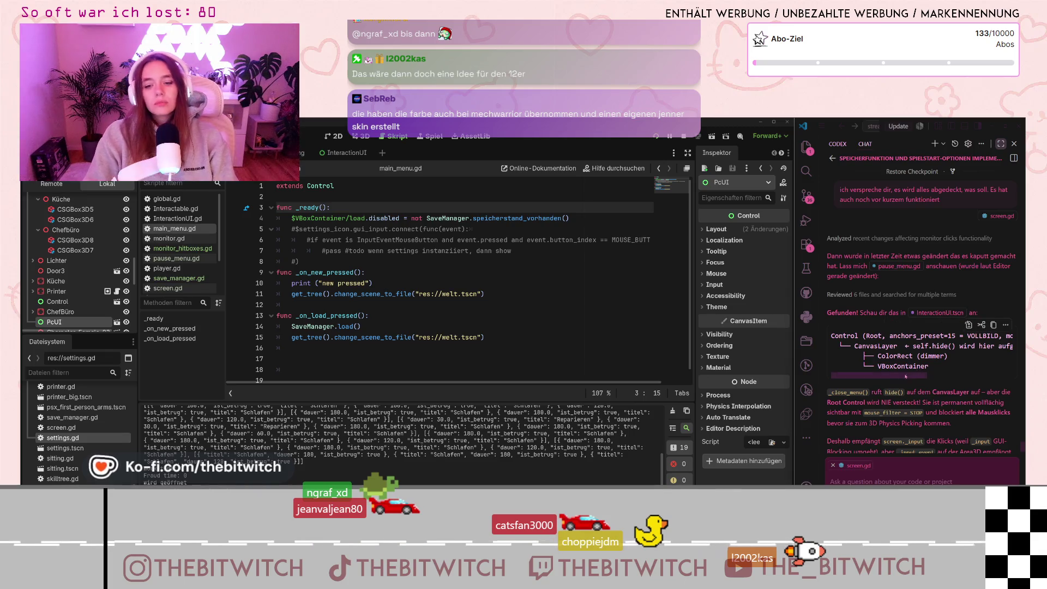
mouse_move(899, 379)
left_mouse_down()
mouse_move(956, 387)
mouse_move(843, 369)
left_mouse_up()
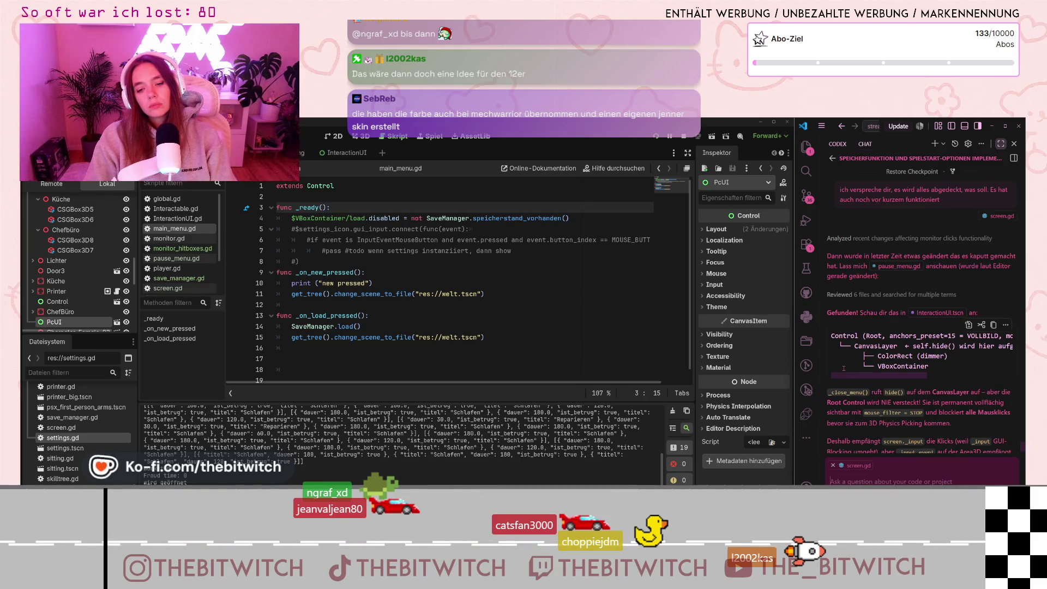
mouse_move(843, 369)
left_mouse_down()
mouse_move(913, 376)
mouse_move(827, 388)
left_mouse_up()
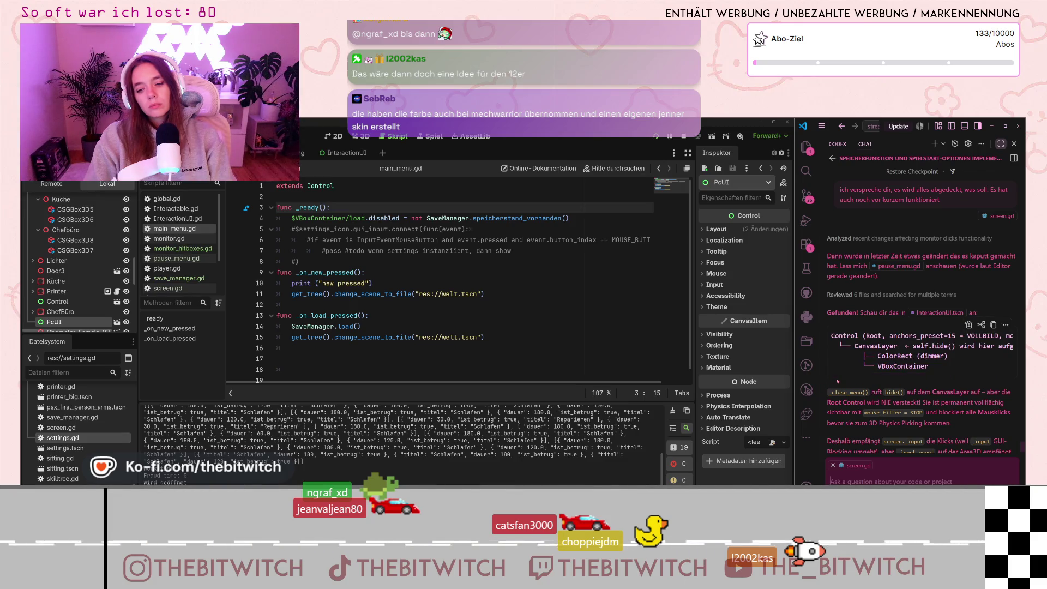
scroll(900, 395, "down", 2)
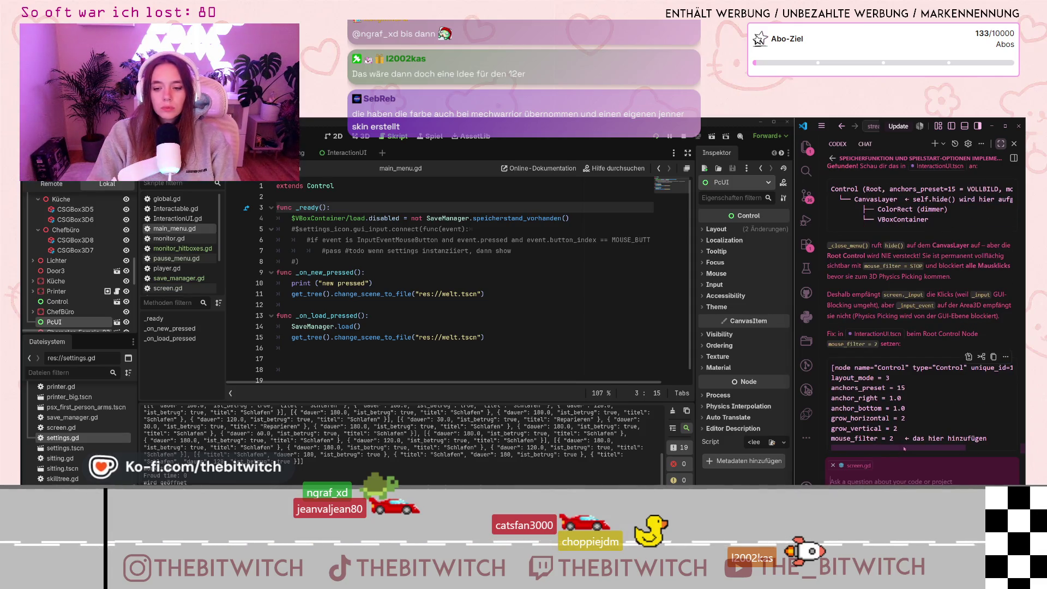
left_click_drag(897, 439, 830, 441)
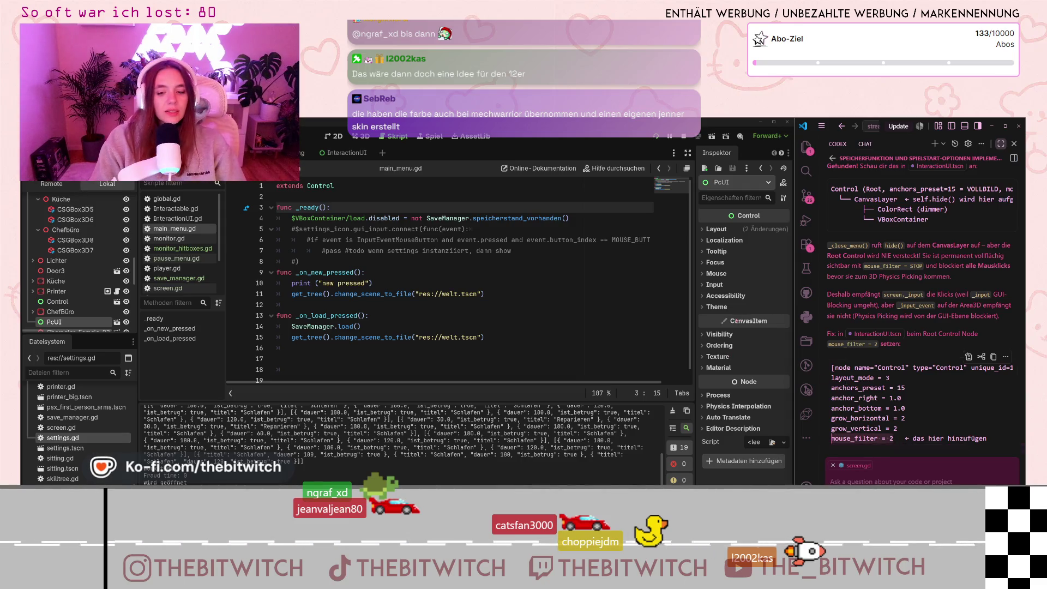
In InteractionUI, confirm the root Control's mouse filter is Stop, leaving recursive behavior Inherited.
scroll(82, 256, "down", 5)
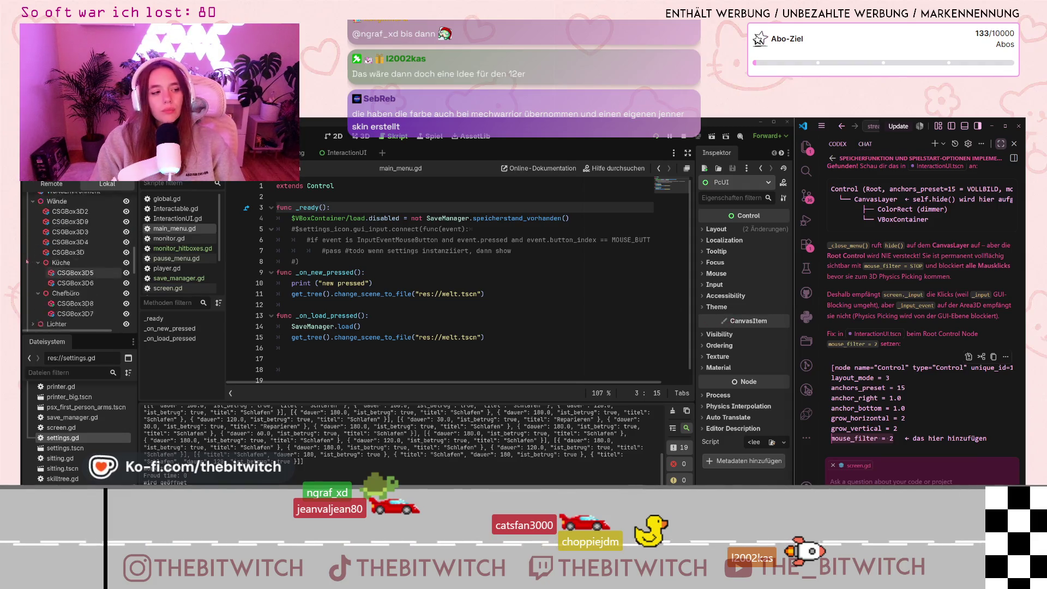
left_click(342, 156)
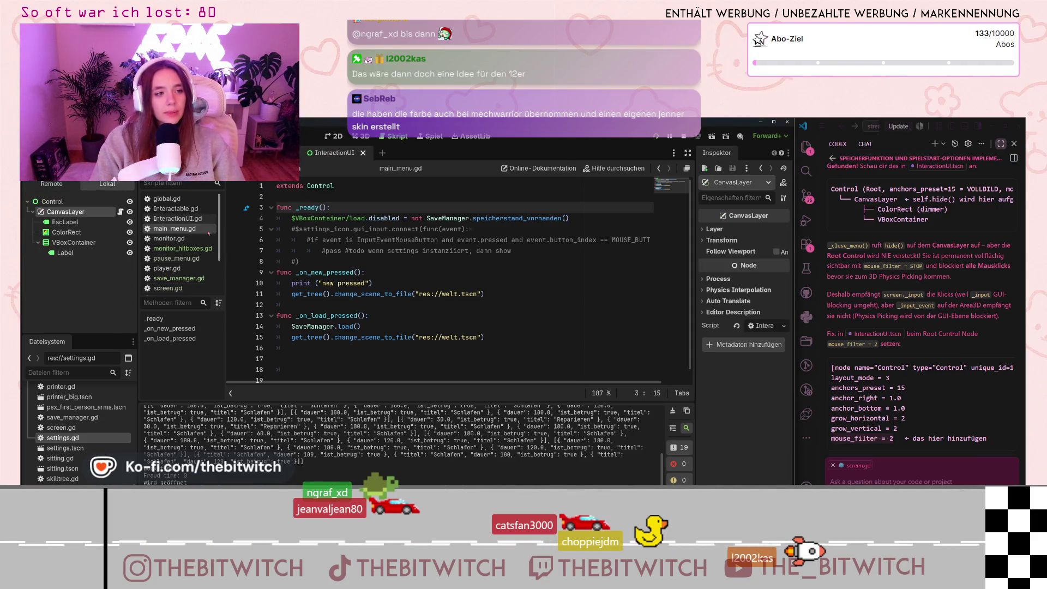
left_click(53, 201)
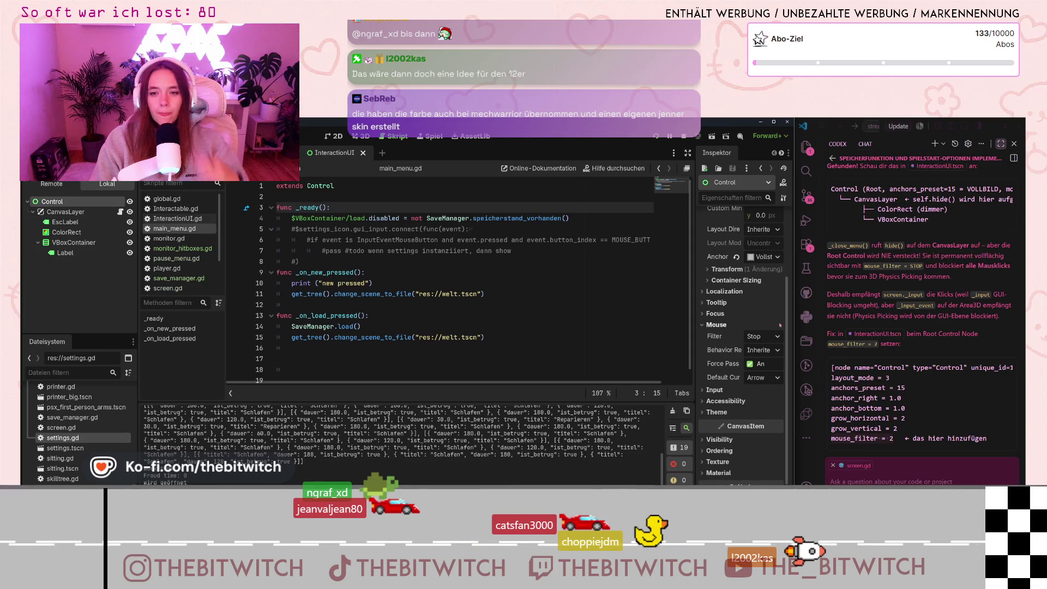
scroll(892, 300, "up", 3)
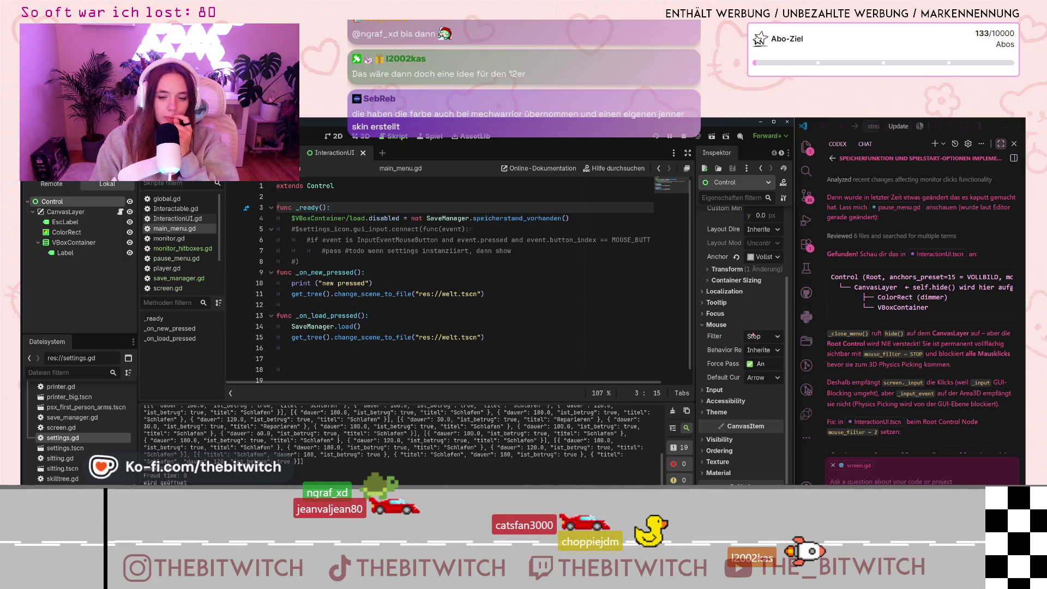
left_click(760, 353)
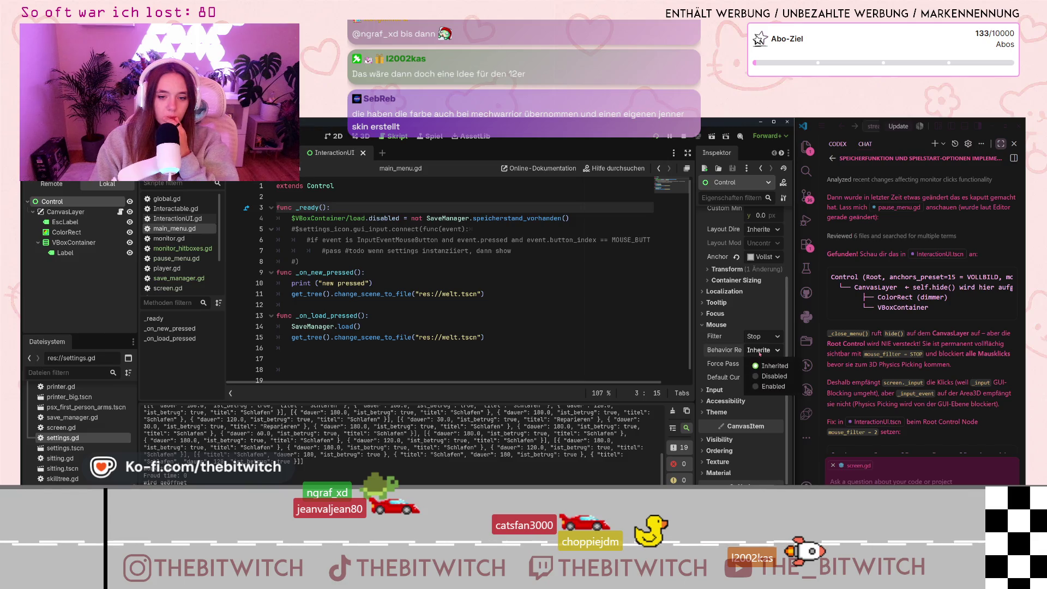
left_click(786, 315)
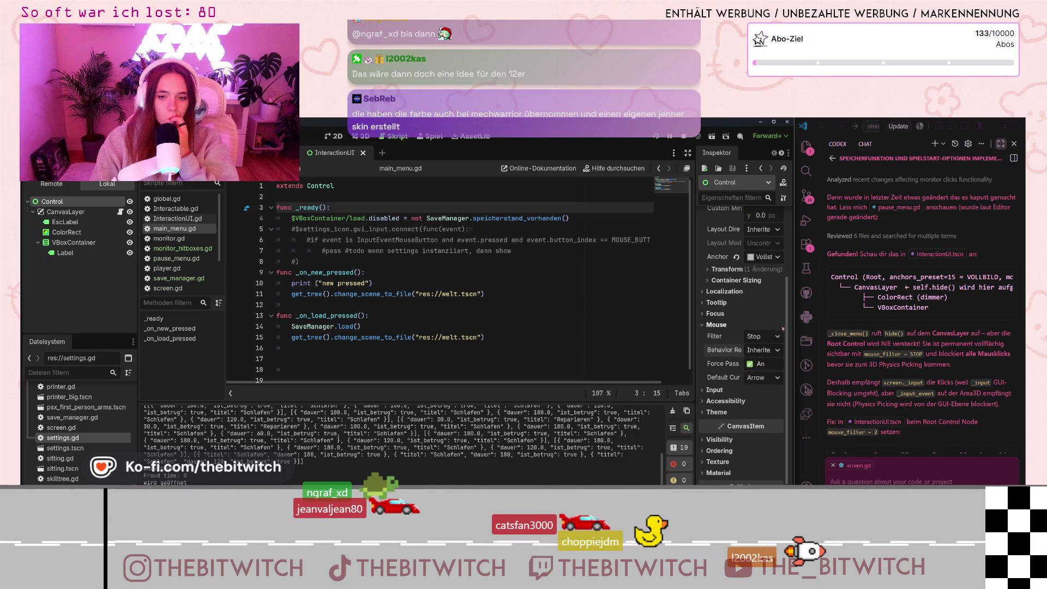
mouse_move(736, 364)
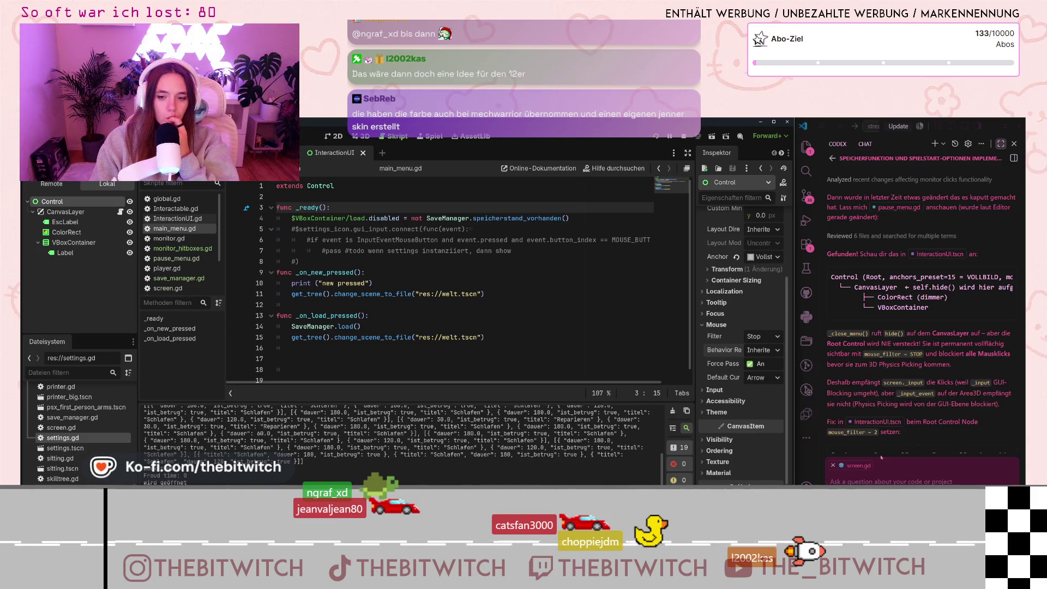
Send the Codex assistant the reply 'Ist schon auf stop'.
scroll(862, 430, "down", 3)
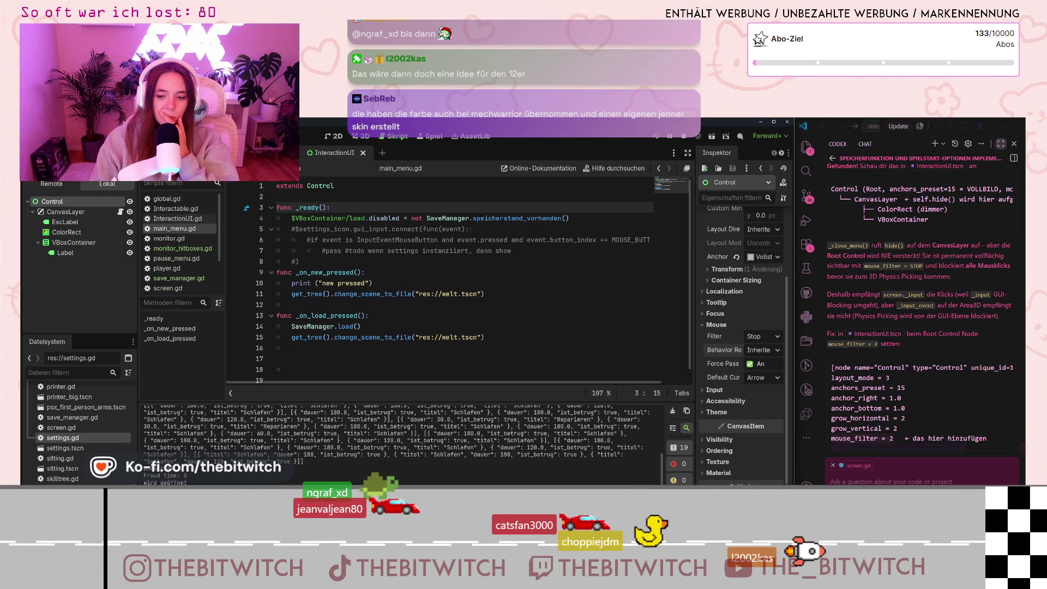
type("Ist sc")
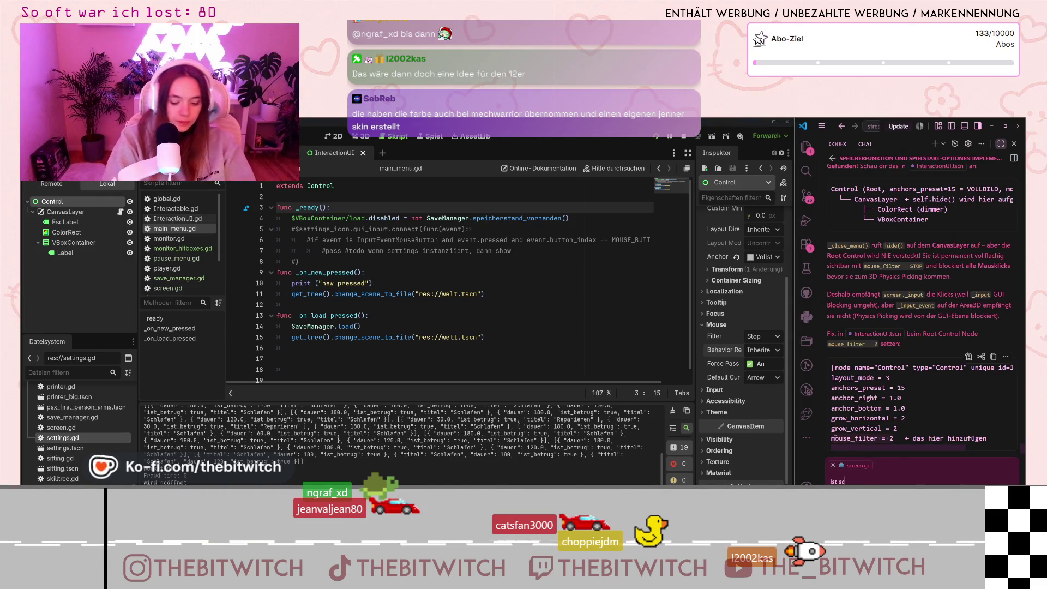
type("hon auf stop")
key("Return")
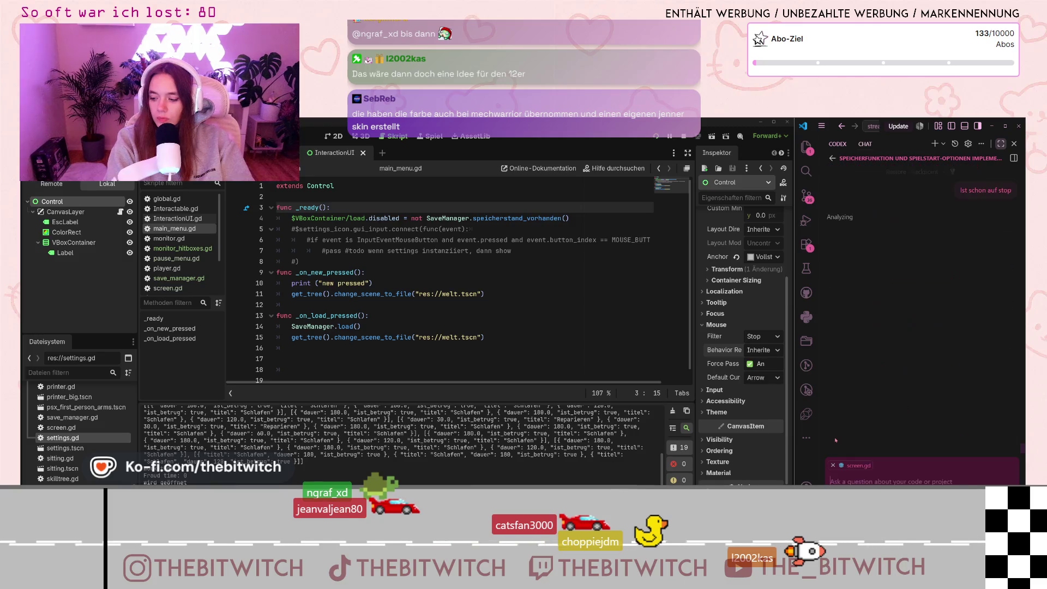